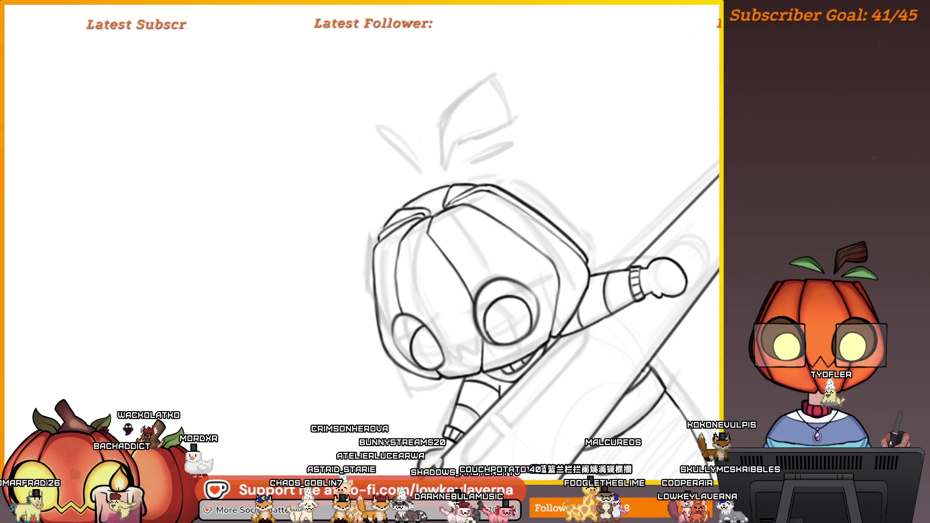
- Close the chibi sketch canvas with Ctrl+W and open Cake.png from Recent Files
{"action": "key", "text": "ctrl+w"}
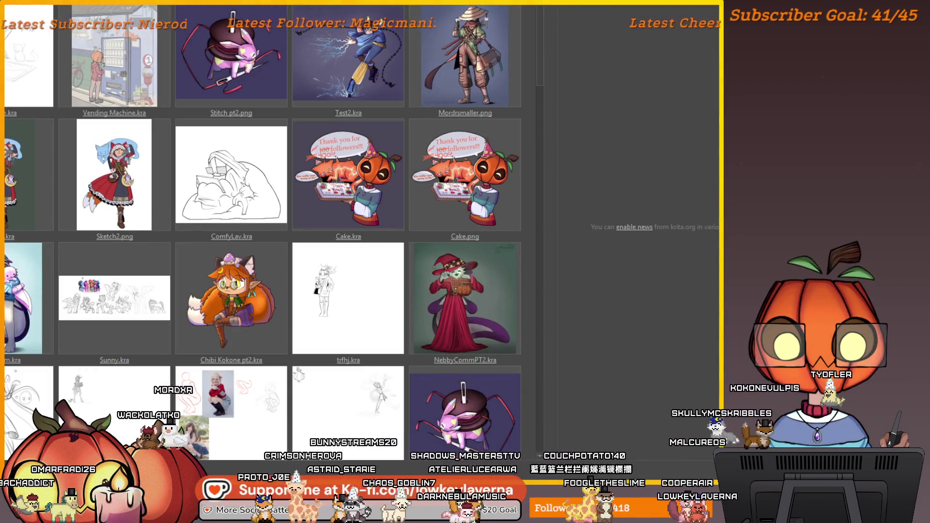
{"action": "left_click", "coordinate": [499, 164]}
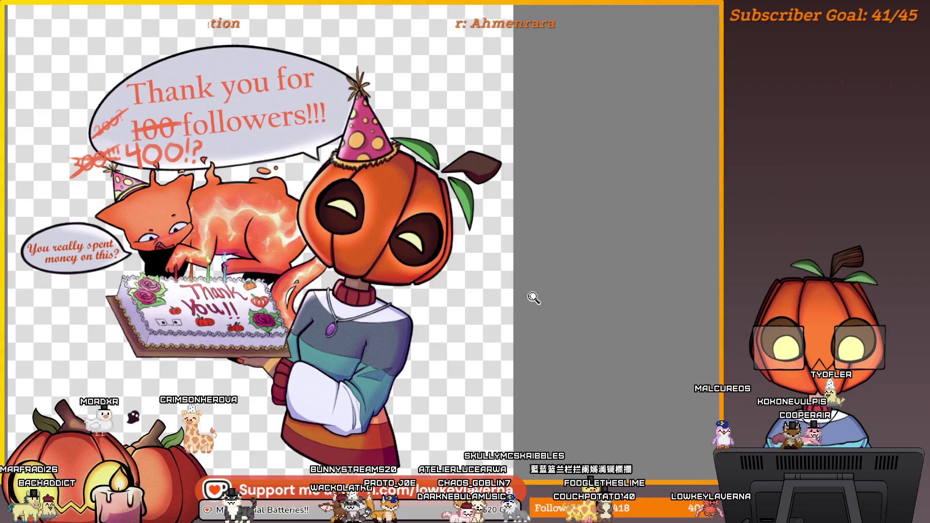
{"action": "scroll", "coordinate": [535, 315], "scroll_direction": "down", "scroll_amount": 1}
{"action": "mouse_move", "coordinate": [490, 336]}
{"action": "left_mouse_down"}
{"action": "mouse_move", "coordinate": [597, 355]}
{"action": "mouse_move", "coordinate": [612, 348]}
{"action": "left_mouse_up"}
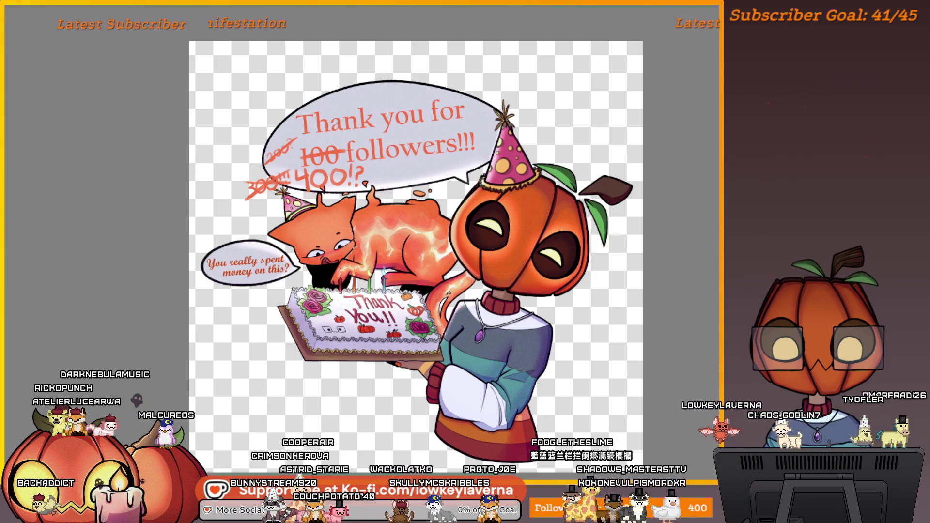
{"action": "scroll", "coordinate": [387, 322], "scroll_direction": "up", "scroll_amount": 5}
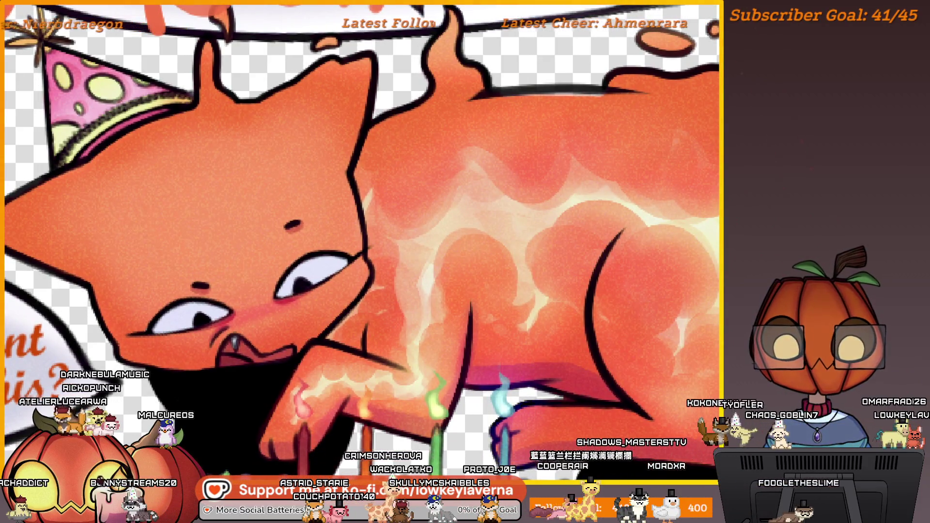
{"action": "mouse_move", "coordinate": [295, 157]}
{"action": "left_mouse_down"}
{"action": "mouse_move", "coordinate": [218, 237]}
{"action": "mouse_move", "coordinate": [349, 192]}
{"action": "left_mouse_up"}
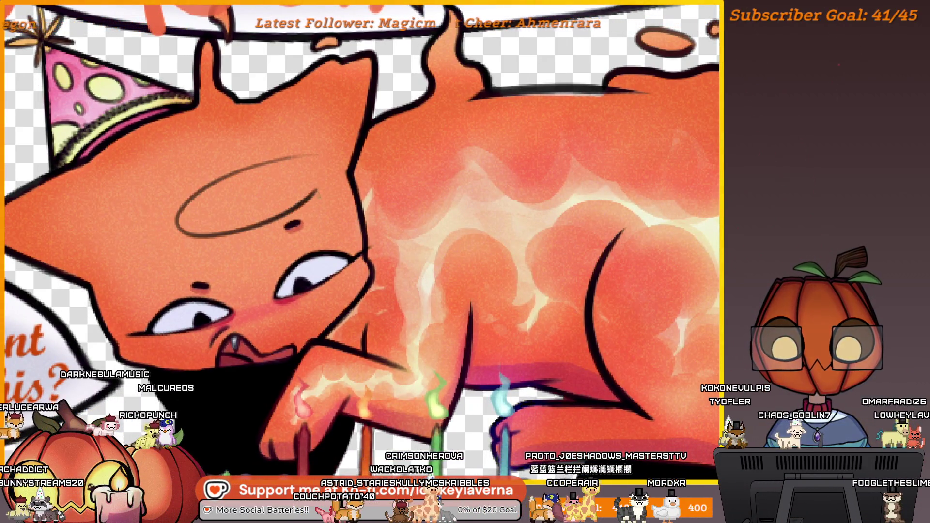
{"action": "left_click_drag", "start_coordinate": [367, 137], "coordinate": [463, 110]}
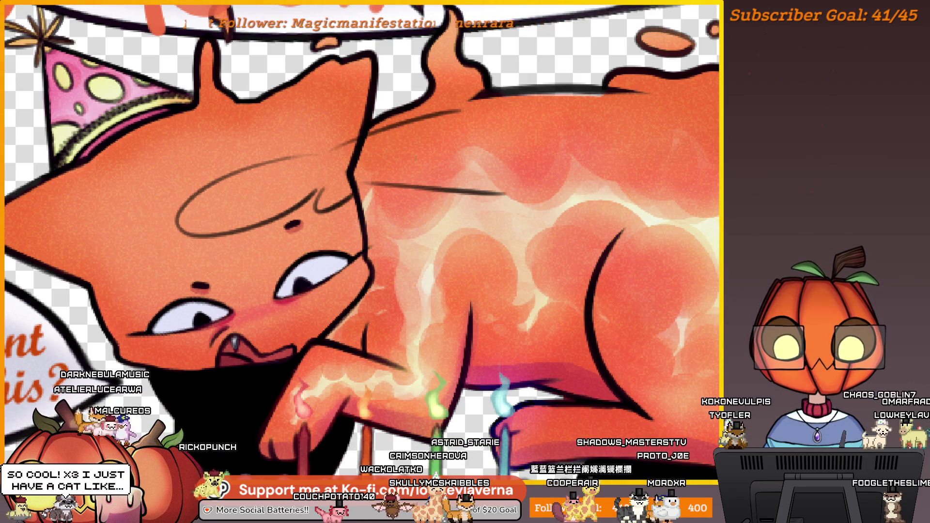
{"action": "mouse_move", "coordinate": [459, 181]}
{"action": "left_mouse_down"}
{"action": "mouse_move", "coordinate": [441, 158]}
{"action": "mouse_move", "coordinate": [382, 137]}
{"action": "mouse_move", "coordinate": [386, 150]}
{"action": "left_mouse_up"}
{"action": "key", "text": "Delete"}
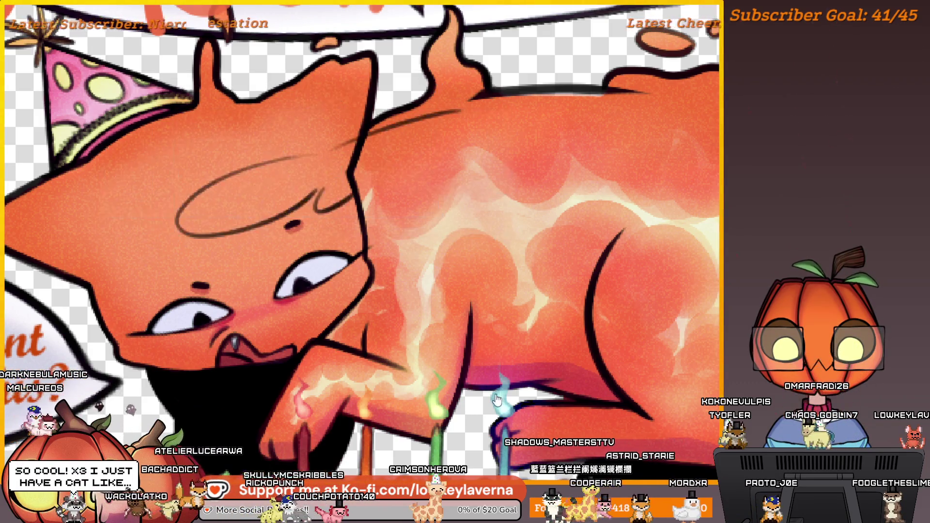
{"action": "key", "text": "ctrl+0"}
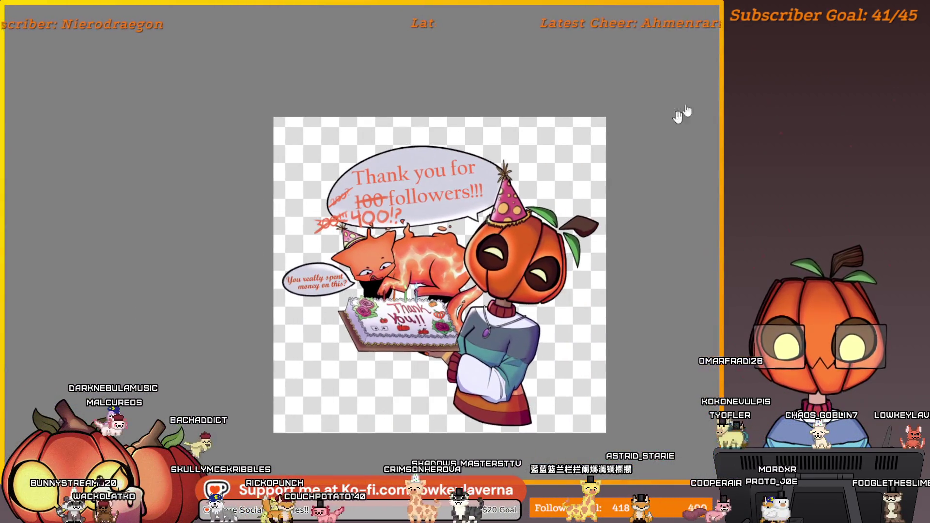
{"action": "left_click", "coordinate": [717, 13]}
- Discard the test strokes on Cake.png and reopen Chibi me.kra from Recent Files
{"action": "left_click", "coordinate": [348, 225]}
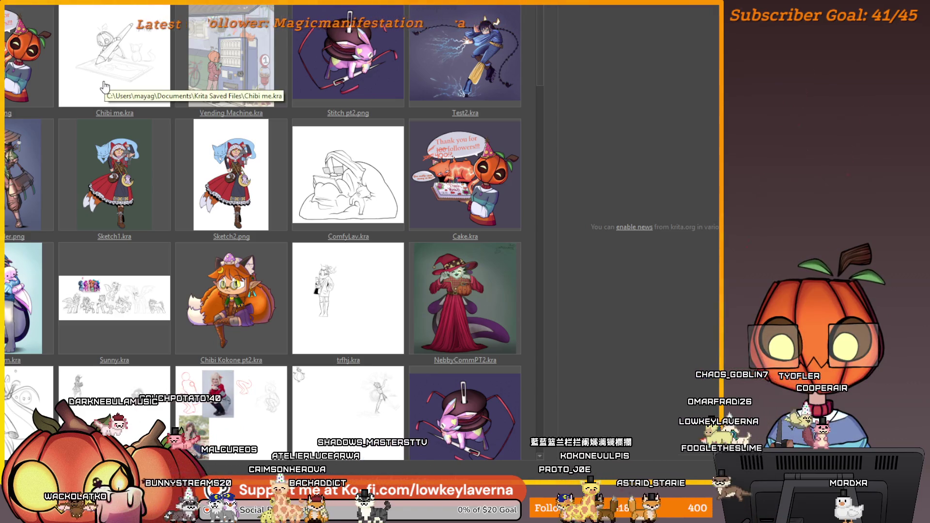
{"action": "mouse_move", "coordinate": [537, 59]}
{"action": "left_mouse_down"}
{"action": "mouse_move", "coordinate": [533, 138]}
{"action": "mouse_move", "coordinate": [519, 39]}
{"action": "left_mouse_up"}
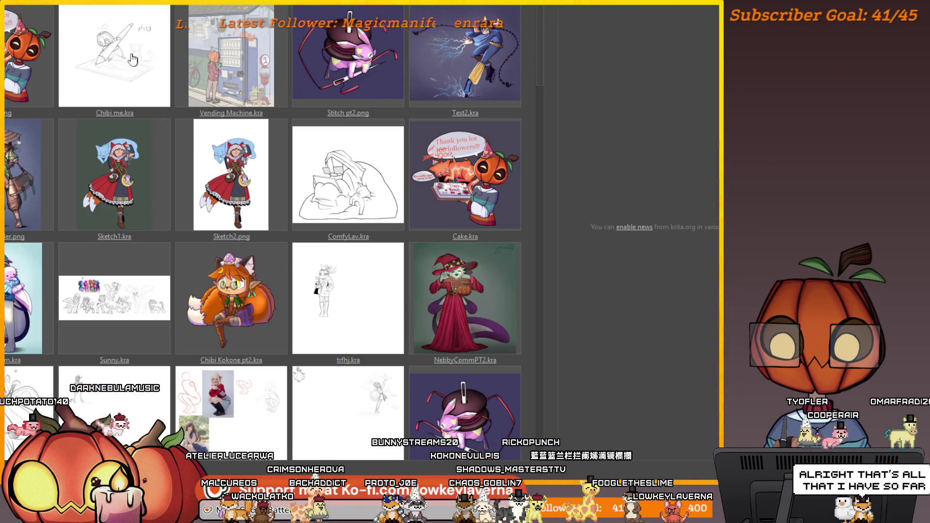
{"action": "mouse_move", "coordinate": [541, 68]}
{"action": "left_mouse_down"}
{"action": "mouse_move", "coordinate": [554, 406]}
{"action": "mouse_move", "coordinate": [528, 60]}
{"action": "left_mouse_up"}
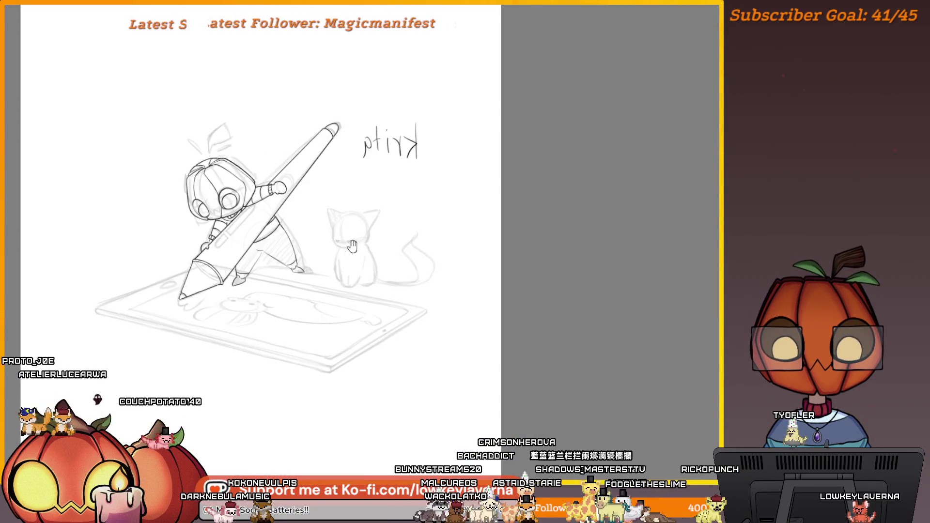
{"action": "scroll", "coordinate": [535, 293], "scroll_direction": "up", "scroll_amount": 5}
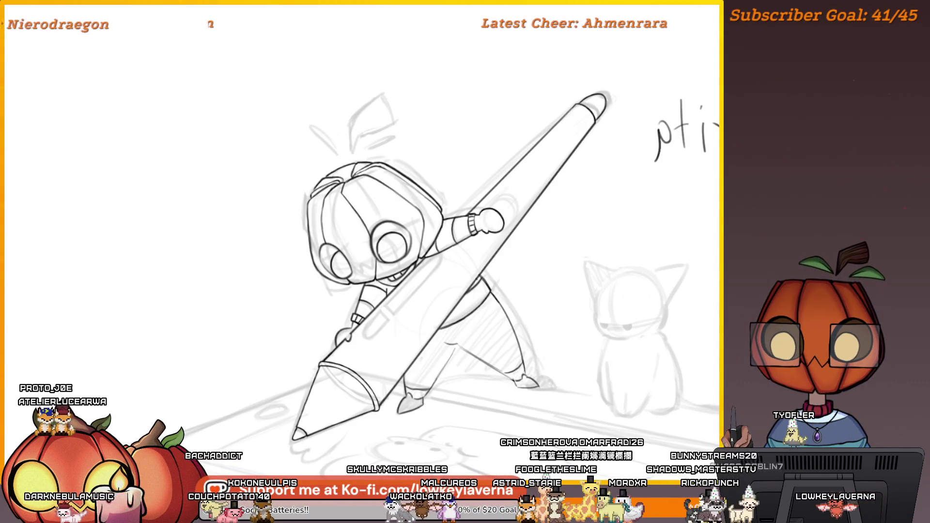
- Frame the head and pen, then ink a long straight line down the stylus edge
{"action": "left_click_drag", "start_coordinate": [465, 262], "coordinate": [509, 232]}
{"action": "scroll", "coordinate": [463, 241], "scroll_direction": "up", "scroll_amount": 8}
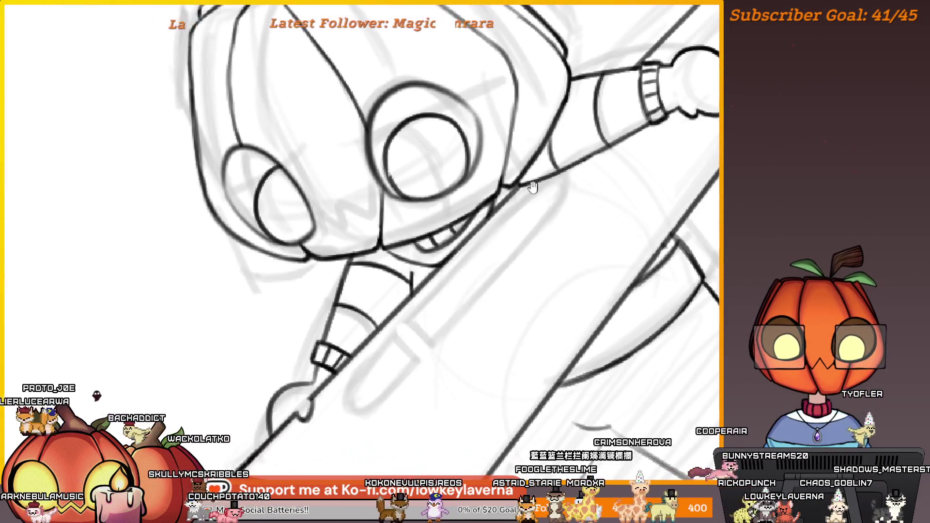
{"action": "left_click_drag", "start_coordinate": [523, 193], "coordinate": [562, 134]}
{"action": "left_click_drag", "start_coordinate": [523, 176], "coordinate": [358, 346]}
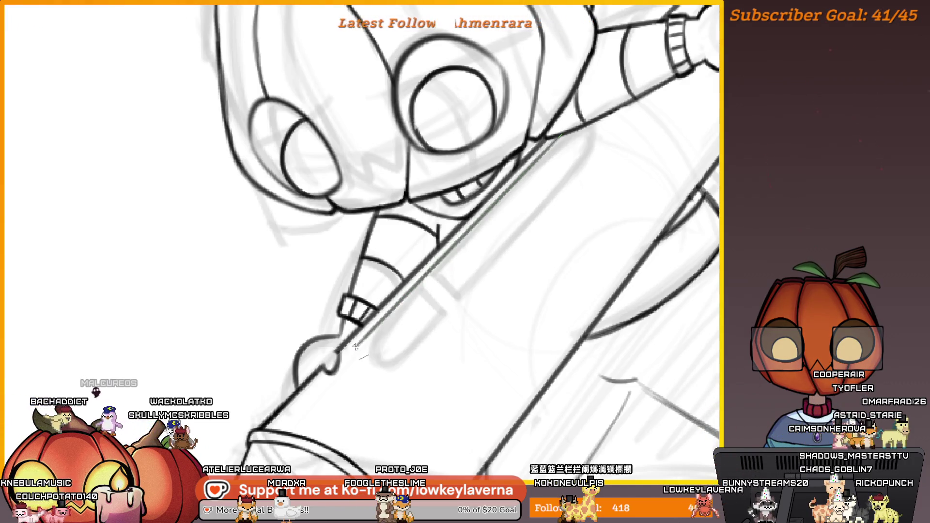
{"action": "left_click", "coordinate": [439, 262], "text": "alt"}
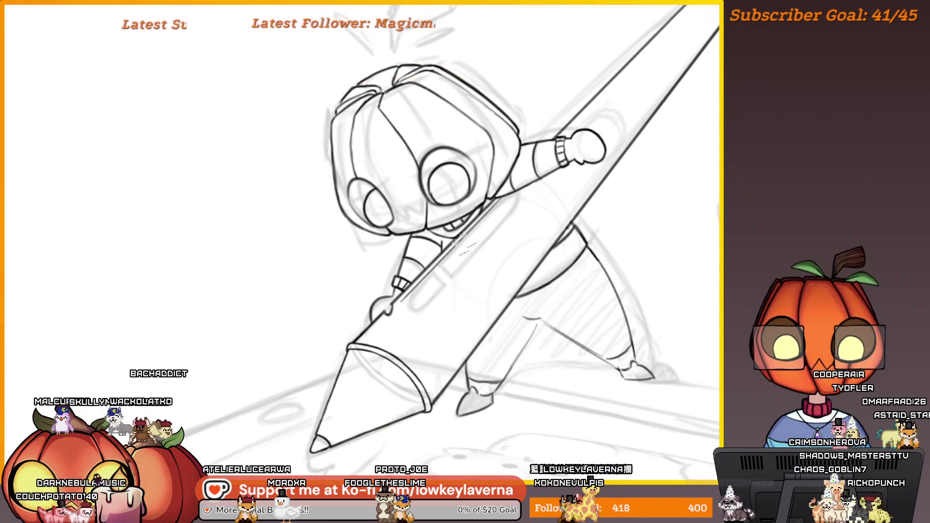
{"action": "left_click_drag", "start_coordinate": [442, 279], "coordinate": [427, 299]}
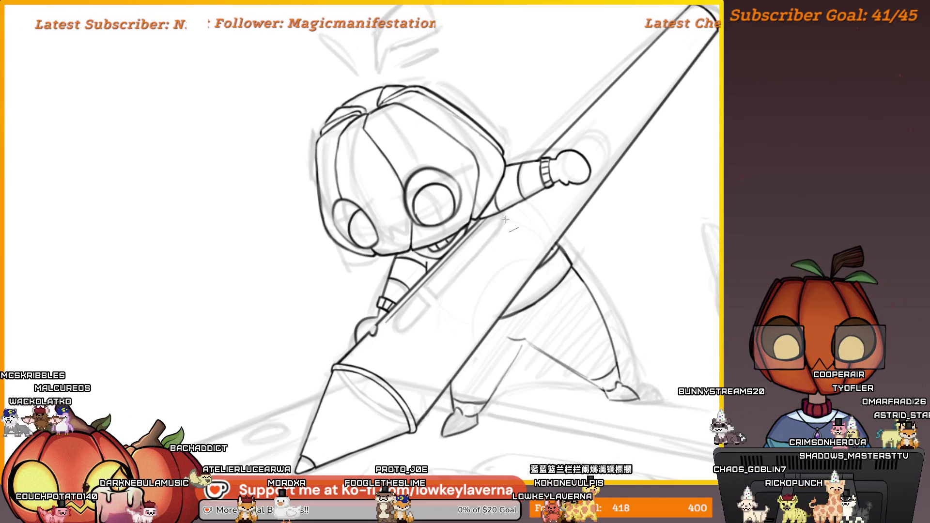
{"action": "left_click_drag", "start_coordinate": [413, 321], "coordinate": [402, 332]}
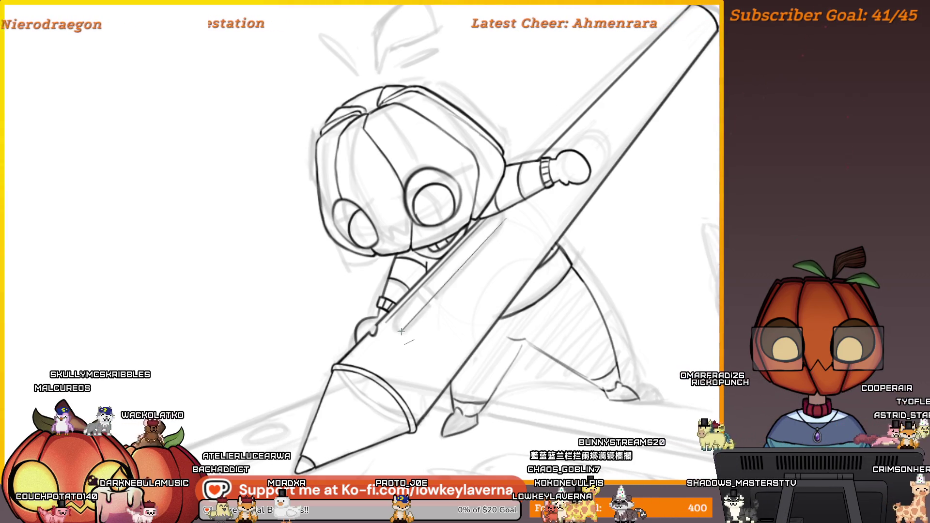
- Reframe the view and ink a long thin line along the stylus blade
{"action": "scroll", "coordinate": [564, 236], "scroll_direction": "down", "scroll_amount": 2}
{"action": "left_click_drag", "start_coordinate": [564, 236], "coordinate": [546, 255]}
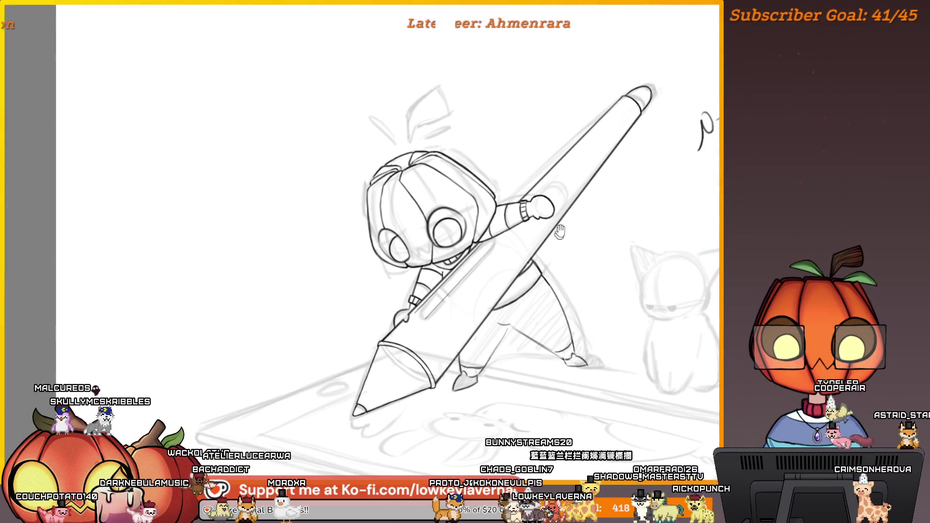
{"action": "scroll", "coordinate": [550, 194], "scroll_direction": "up", "scroll_amount": 6}
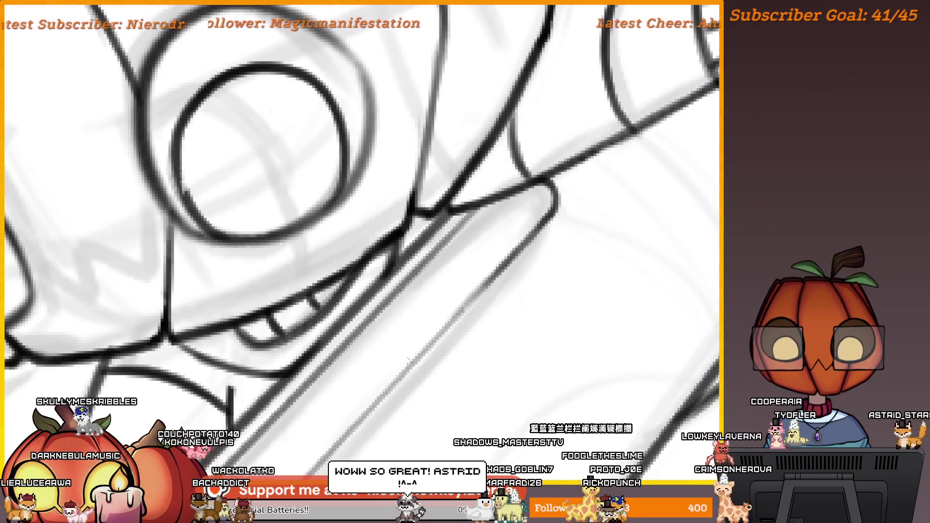
{"action": "scroll", "coordinate": [517, 251], "scroll_direction": "down", "scroll_amount": 3}
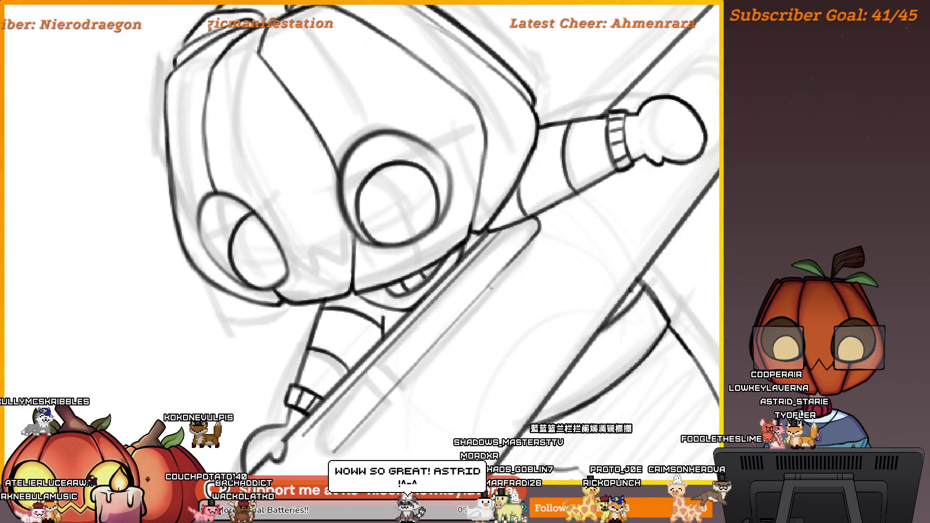
{"action": "left_click_drag", "start_coordinate": [489, 270], "coordinate": [505, 213]}
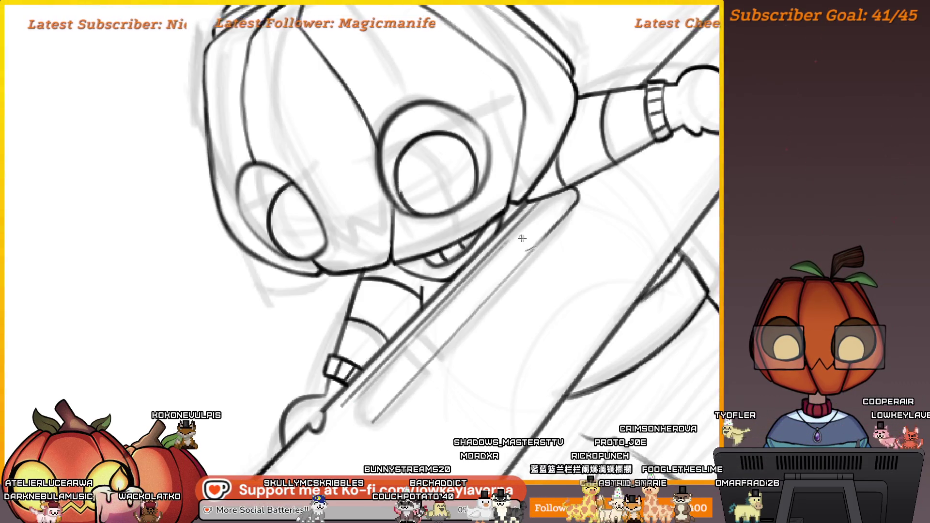
{"action": "left_click_drag", "start_coordinate": [520, 256], "coordinate": [456, 324]}
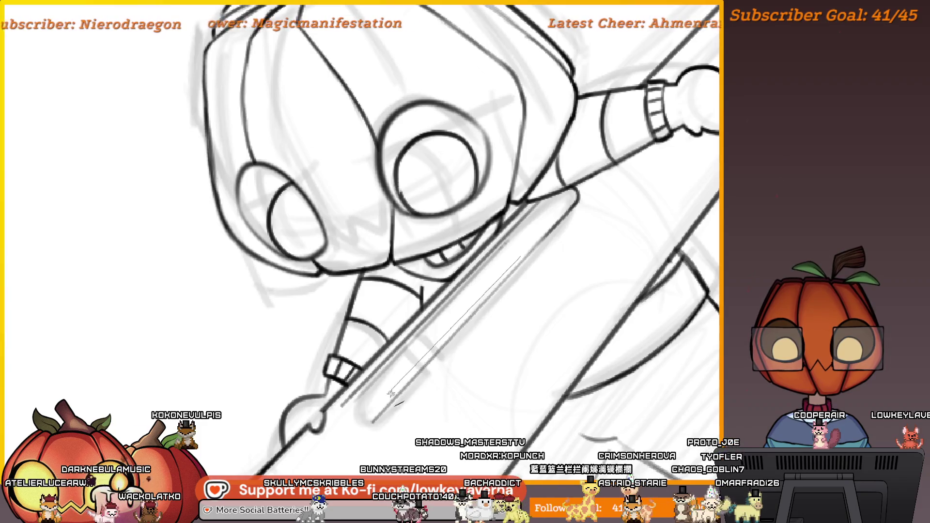
{"action": "left_click_drag", "start_coordinate": [519, 257], "coordinate": [369, 417]}
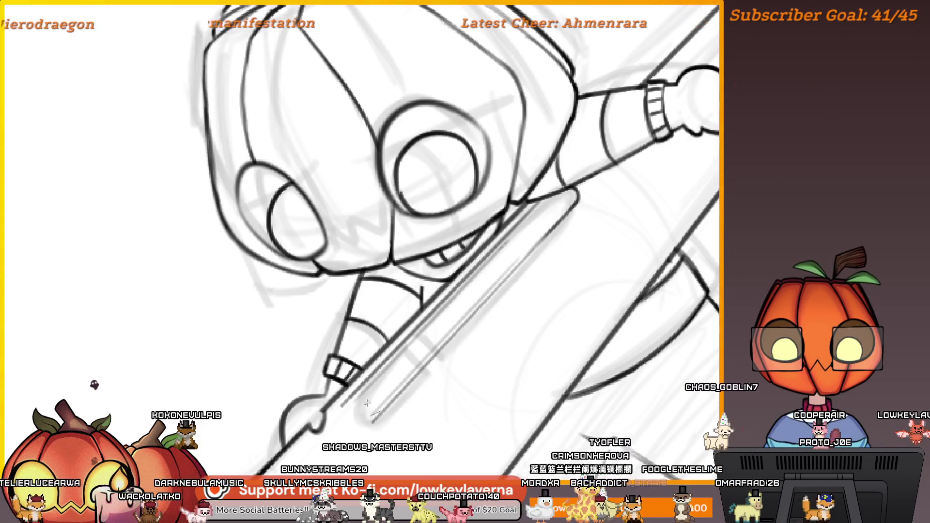
{"action": "scroll", "coordinate": [377, 410], "scroll_direction": "up", "scroll_amount": 5}
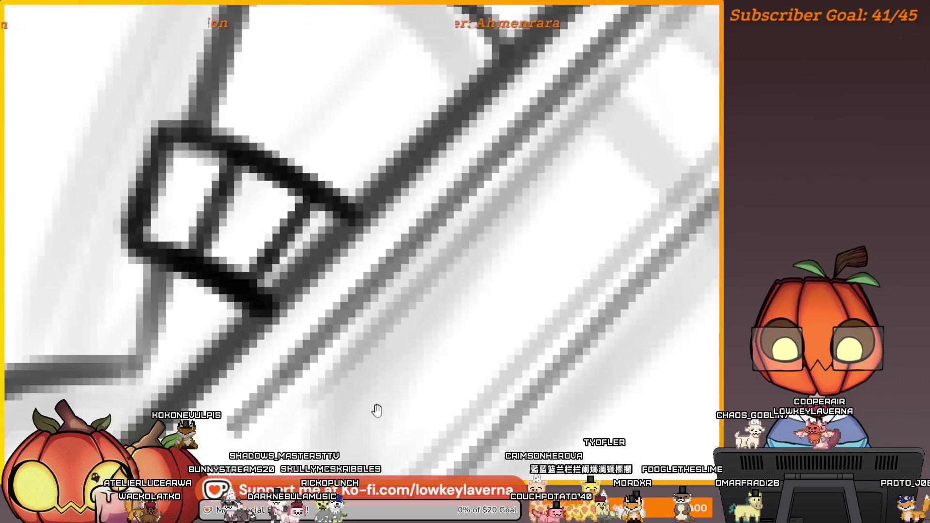
- Ink a U-curve joining the two stylus lines at the grip, darkening it and adding an inner curve
{"action": "left_click_drag", "start_coordinate": [377, 411], "coordinate": [519, 301]}
{"action": "mouse_move", "coordinate": [546, 336]}
{"action": "left_mouse_down"}
{"action": "mouse_move", "coordinate": [395, 380]}
{"action": "mouse_move", "coordinate": [348, 209]}
{"action": "mouse_move", "coordinate": [416, 389]}
{"action": "mouse_move", "coordinate": [547, 339]}
{"action": "left_mouse_up"}
{"action": "mouse_move", "coordinate": [548, 286]}
{"action": "left_mouse_down"}
{"action": "mouse_move", "coordinate": [492, 322]}
{"action": "mouse_move", "coordinate": [402, 242]}
{"action": "left_mouse_up"}
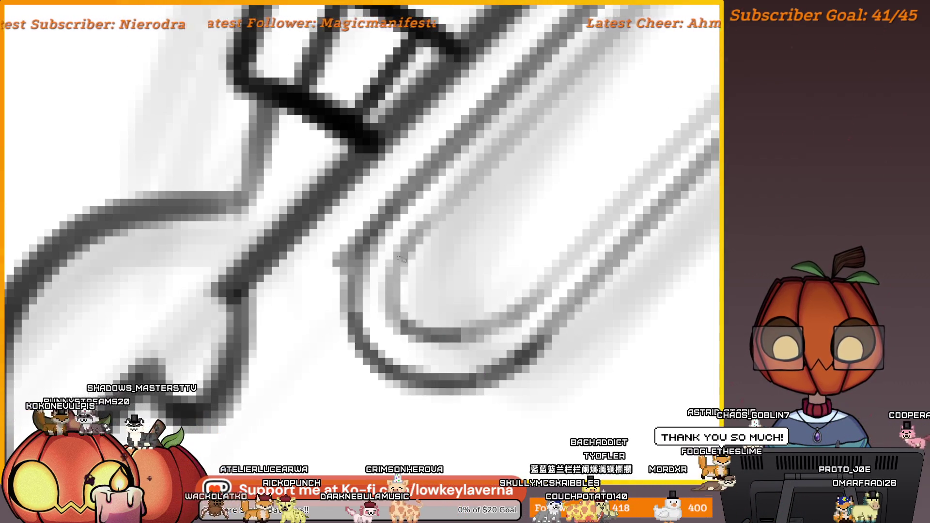
{"action": "scroll", "coordinate": [402, 259], "scroll_direction": "down", "scroll_amount": 5}
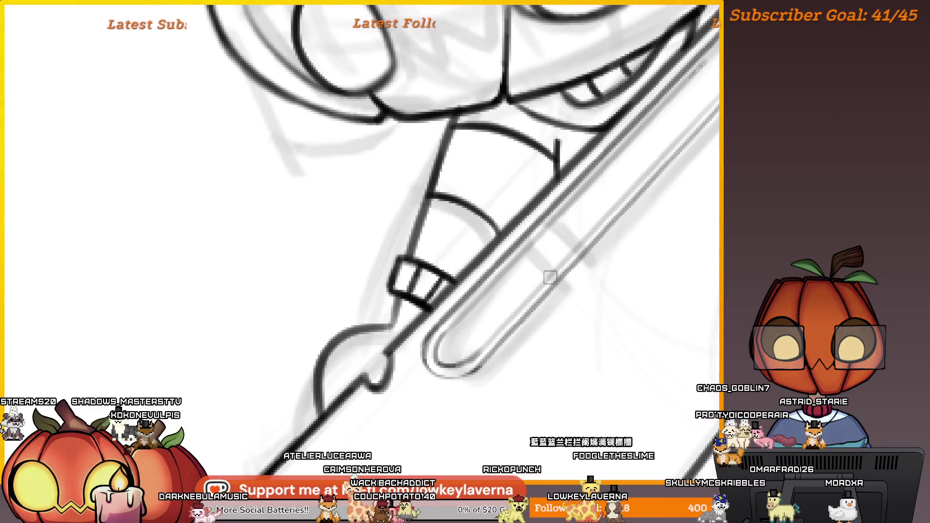
{"action": "scroll", "coordinate": [519, 365], "scroll_direction": "up", "scroll_amount": 2}
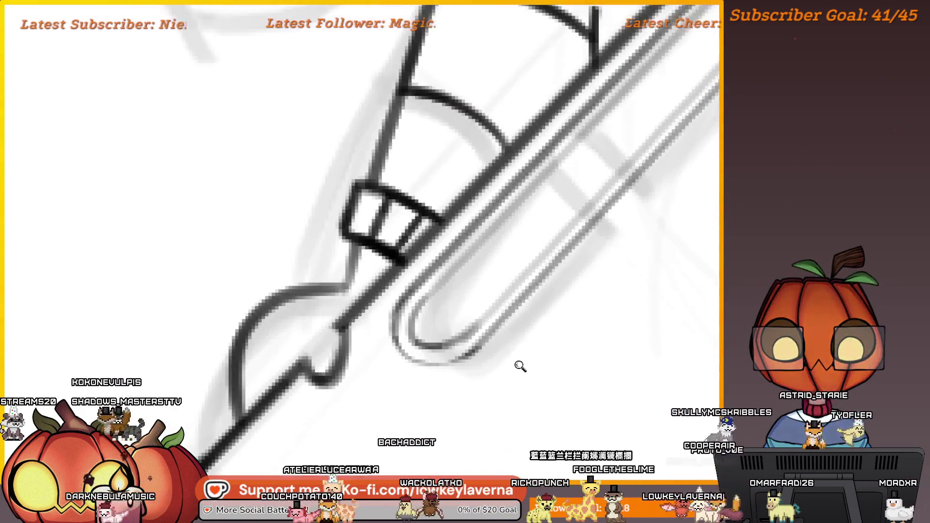
{"action": "scroll", "coordinate": [491, 385], "scroll_direction": "up", "scroll_amount": 2}
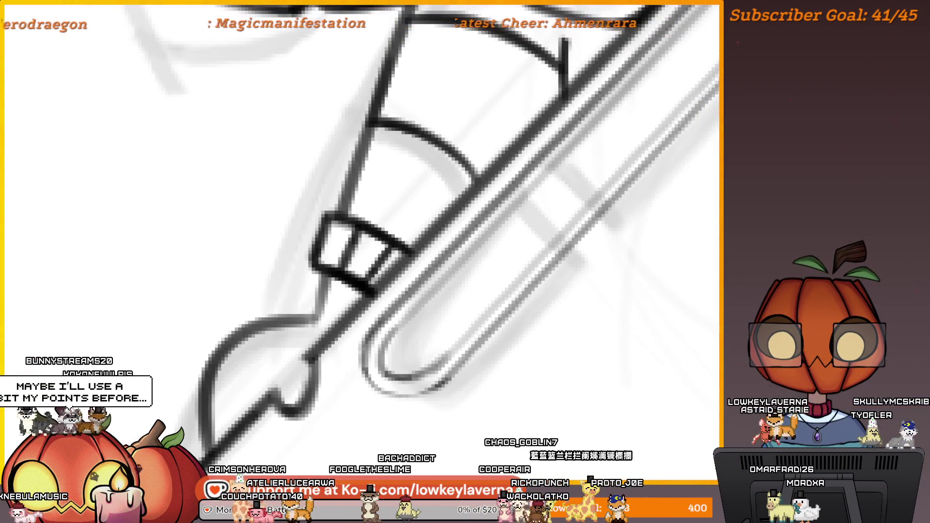
{"action": "scroll", "coordinate": [358, 257], "scroll_direction": "down", "scroll_amount": 2}
{"action": "scroll", "coordinate": [358, 257], "scroll_direction": "up", "scroll_amount": 2}
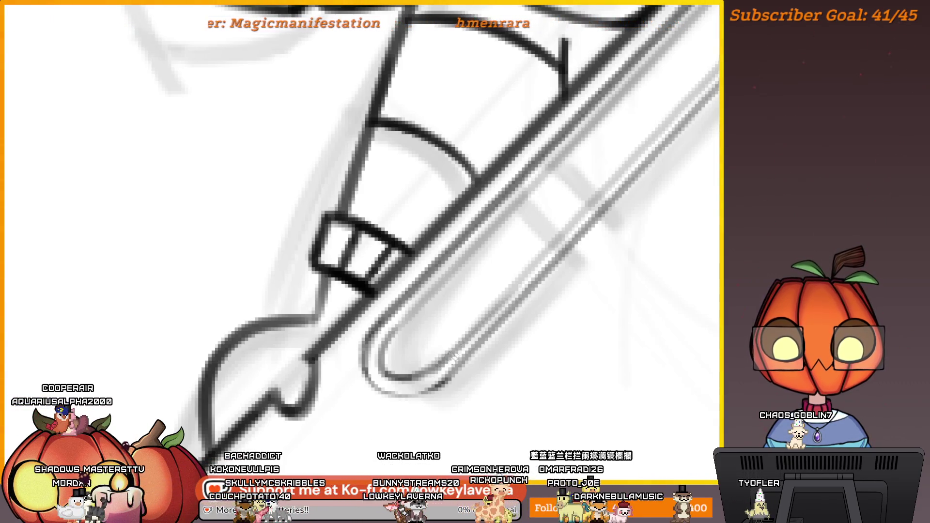
{"action": "scroll", "coordinate": [564, 239], "scroll_direction": "up", "scroll_amount": 1}
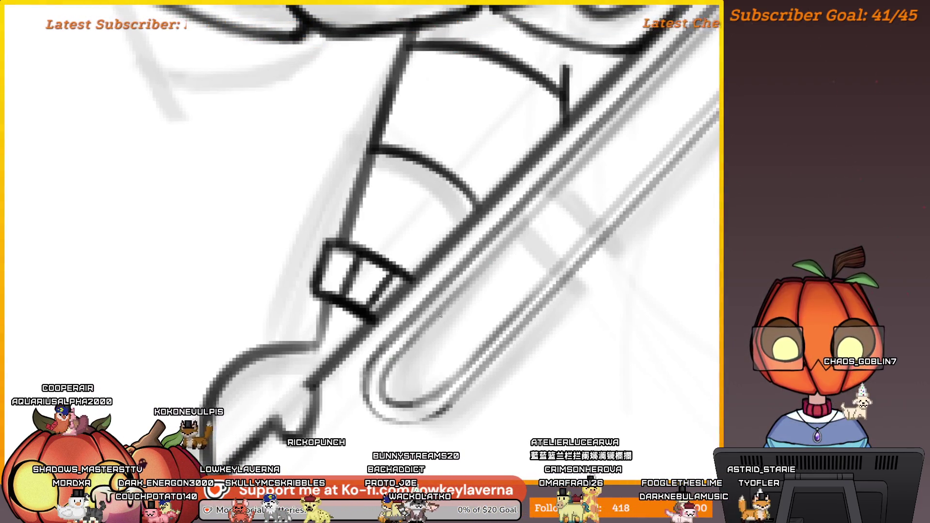
{"action": "left_click_drag", "start_coordinate": [523, 229], "coordinate": [475, 277]}
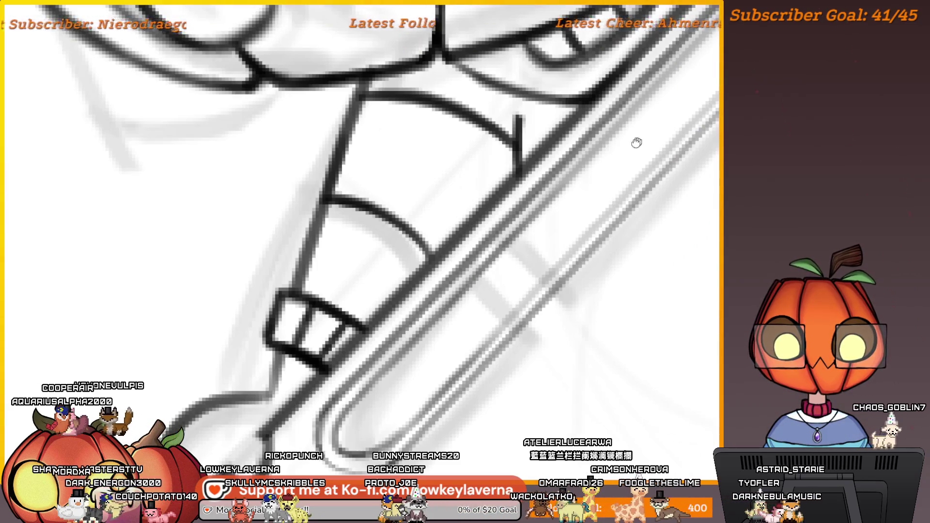
{"action": "scroll", "coordinate": [516, 267], "scroll_direction": "down", "scroll_amount": 5}
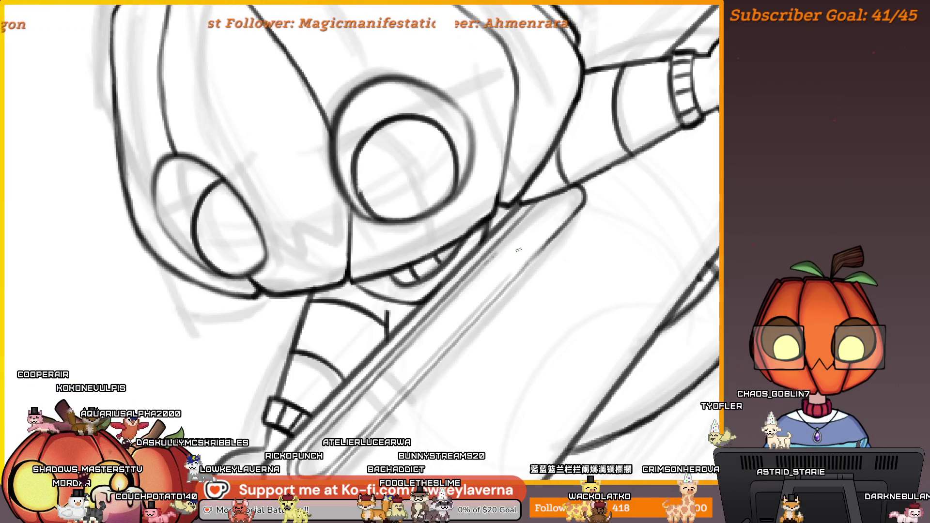
- Extend the ink stroke into the curved end of the stylus slot
{"action": "scroll", "coordinate": [518, 250], "scroll_direction": "up", "scroll_amount": 2}
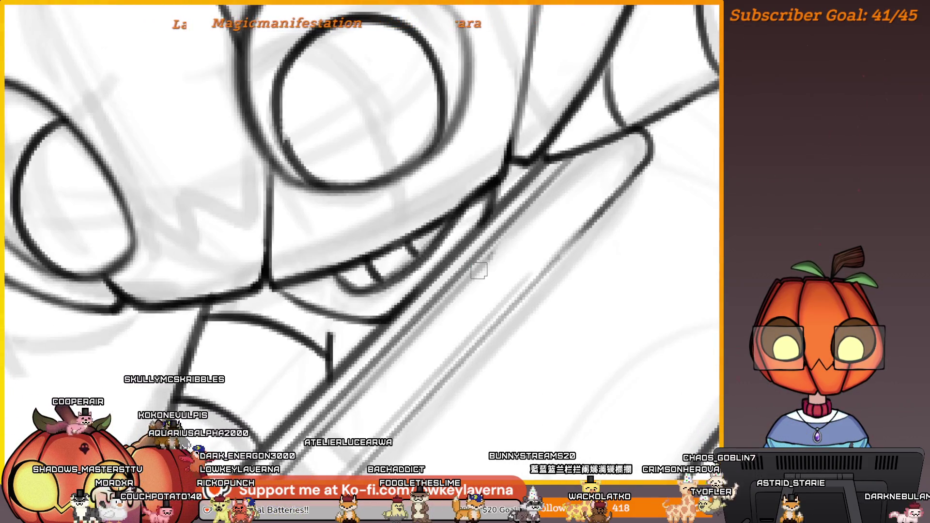
{"action": "scroll", "coordinate": [535, 271], "scroll_direction": "up", "scroll_amount": 2}
{"action": "left_click_drag", "start_coordinate": [546, 217], "coordinate": [504, 207]}
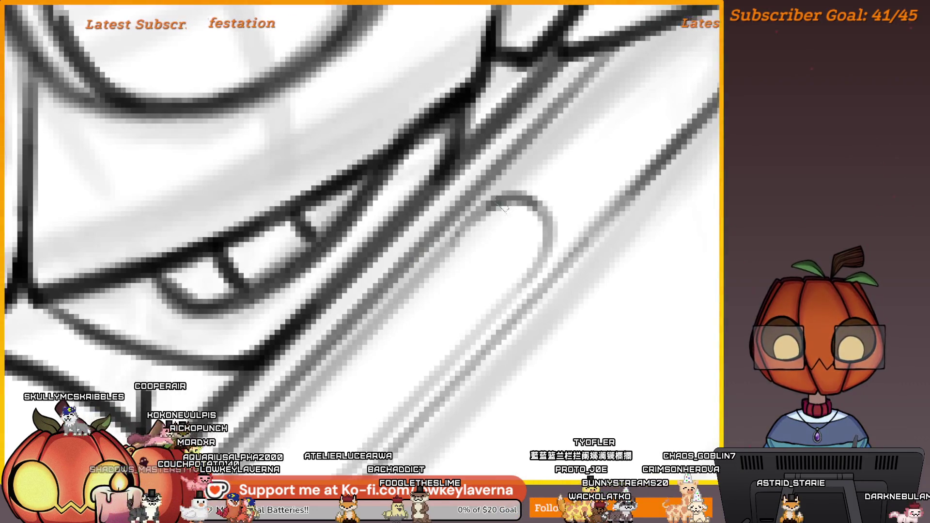
{"action": "left_click_drag", "start_coordinate": [529, 240], "coordinate": [588, 196]}
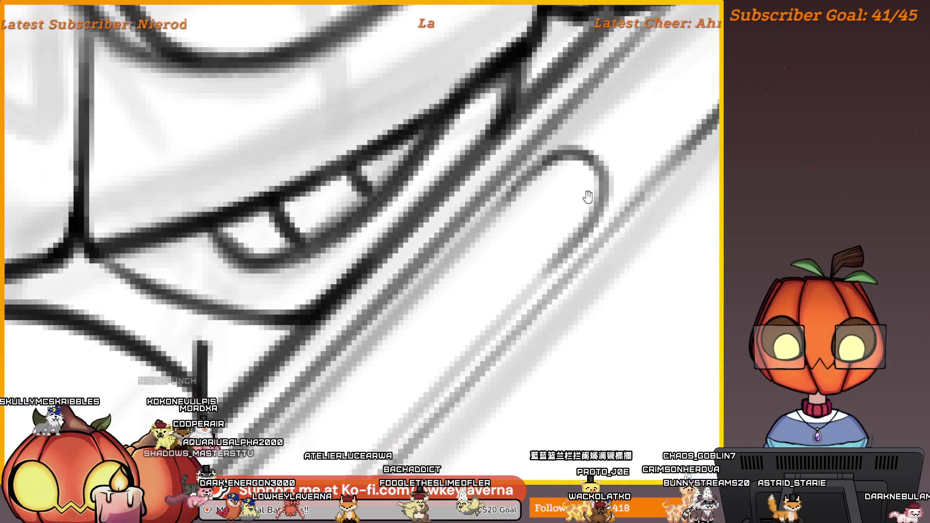
{"action": "scroll", "coordinate": [499, 225], "scroll_direction": "down", "scroll_amount": 5}
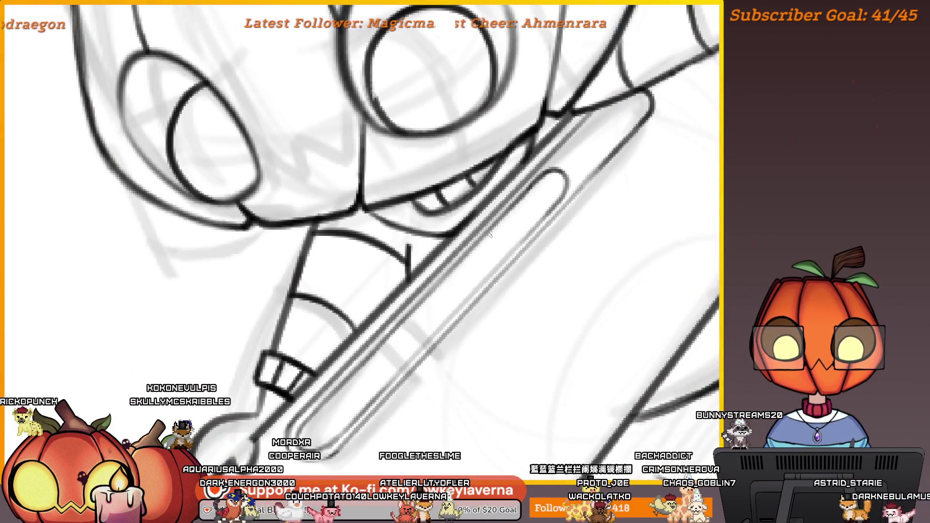
{"action": "left_click_drag", "start_coordinate": [451, 271], "coordinate": [605, 141]}
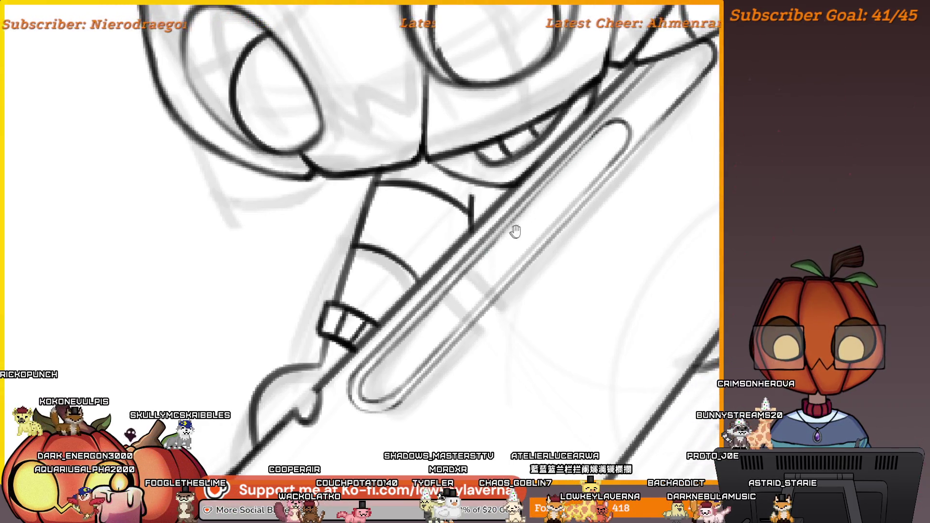
{"action": "left_click_drag", "start_coordinate": [514, 232], "coordinate": [533, 214]}
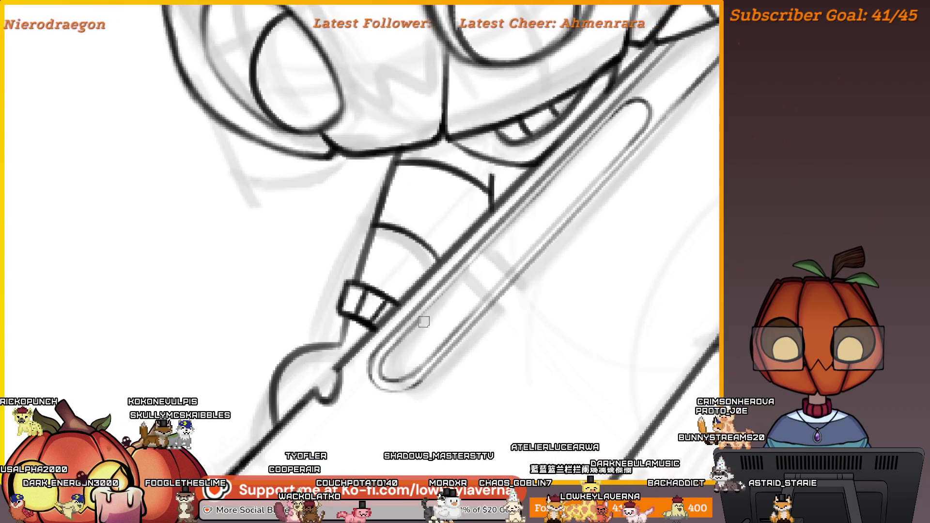
{"action": "left_click_drag", "start_coordinate": [620, 122], "coordinate": [653, 115]}
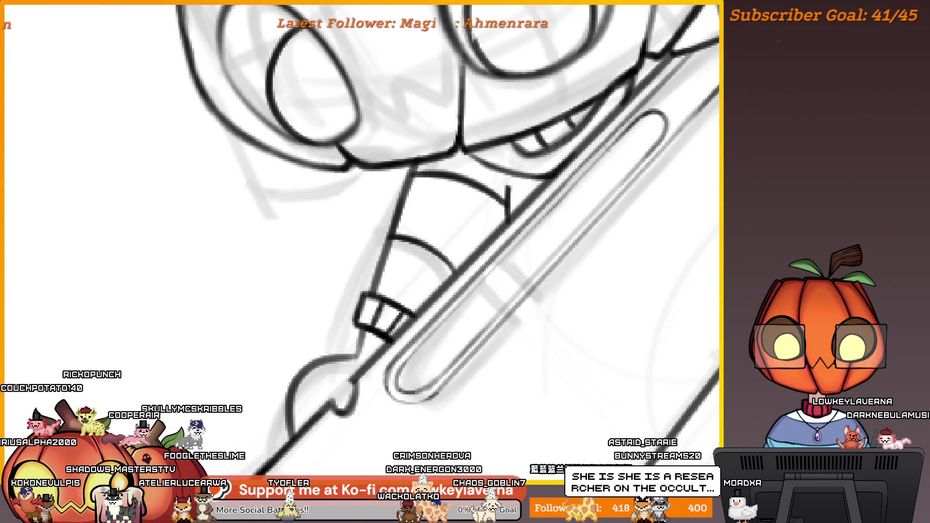
- Ink two short parallel diagonal lines across the stylus slot near the hand
{"action": "left_click_drag", "start_coordinate": [487, 272], "coordinate": [562, 194]}
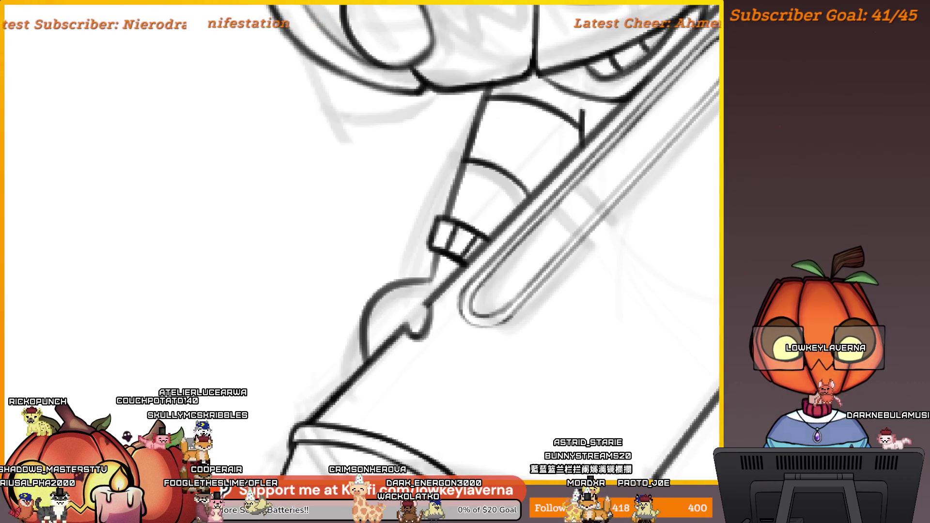
{"action": "mouse_move", "coordinate": [718, 40]}
{"action": "left_mouse_down"}
{"action": "mouse_move", "coordinate": [580, 176]}
{"action": "mouse_move", "coordinate": [588, 178]}
{"action": "left_mouse_up"}
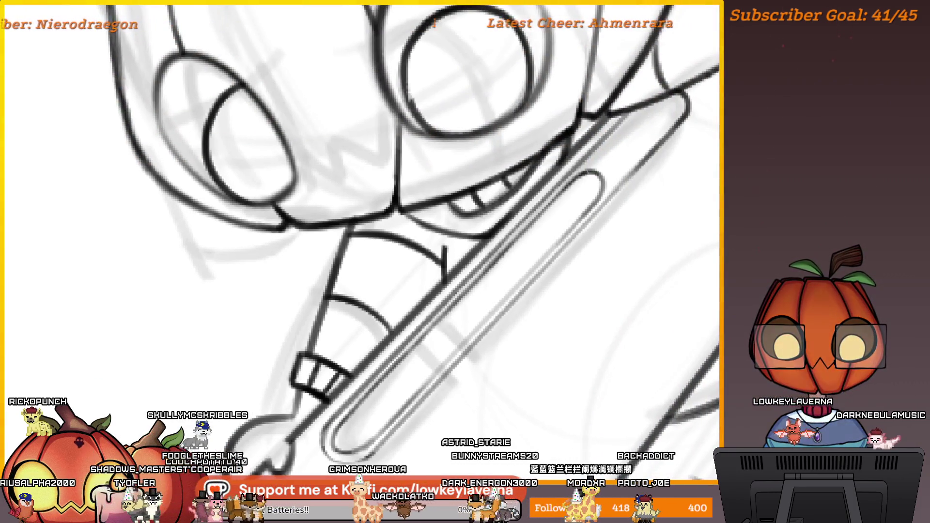
{"action": "left_click_drag", "start_coordinate": [520, 228], "coordinate": [569, 187]}
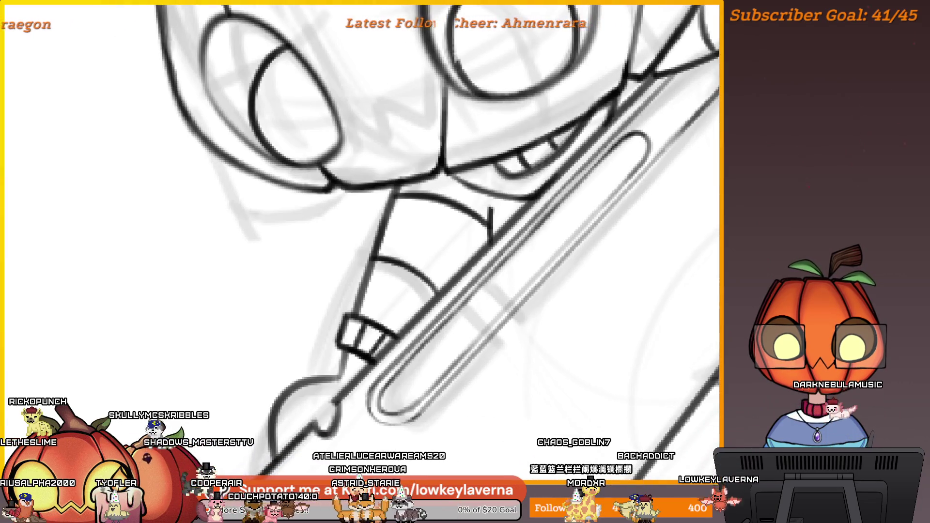
{"action": "left_click_drag", "start_coordinate": [608, 145], "coordinate": [604, 166]}
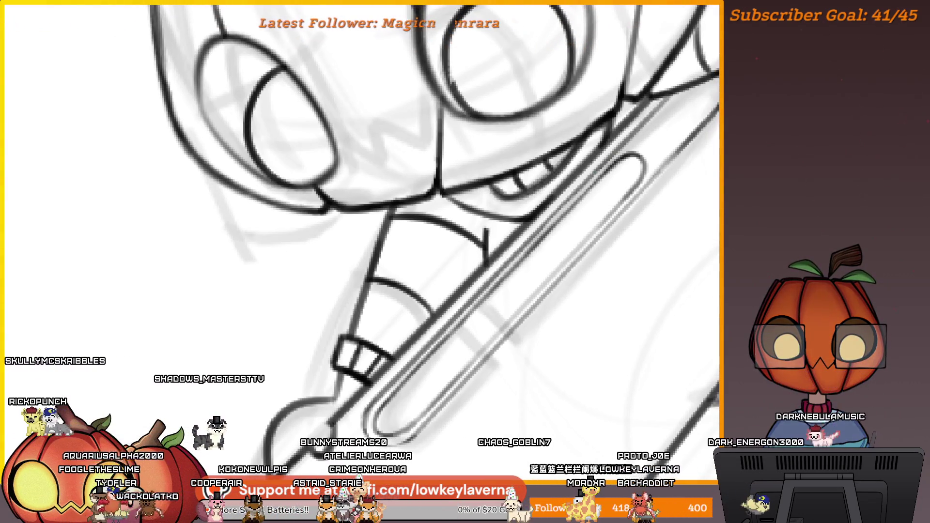
{"action": "left_click_drag", "start_coordinate": [535, 228], "coordinate": [559, 202]}
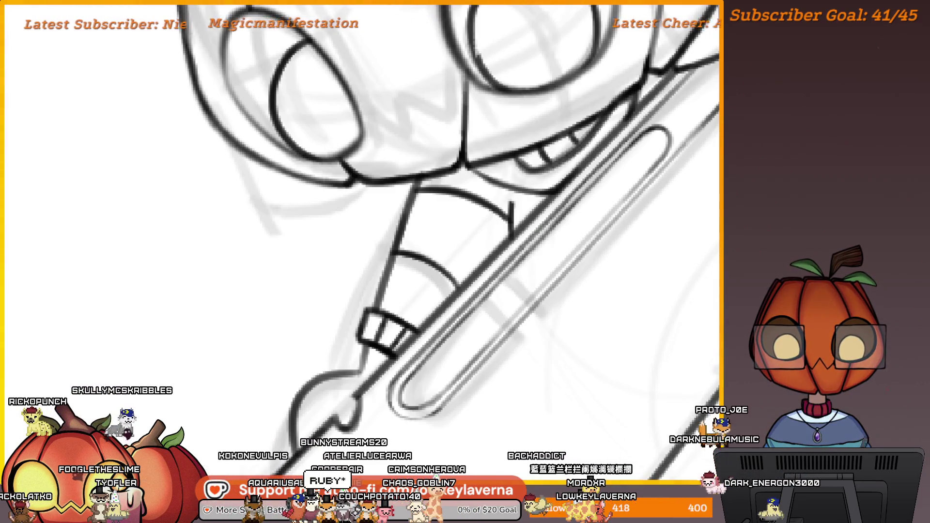
{"action": "left_click_drag", "start_coordinate": [471, 307], "coordinate": [530, 238]}
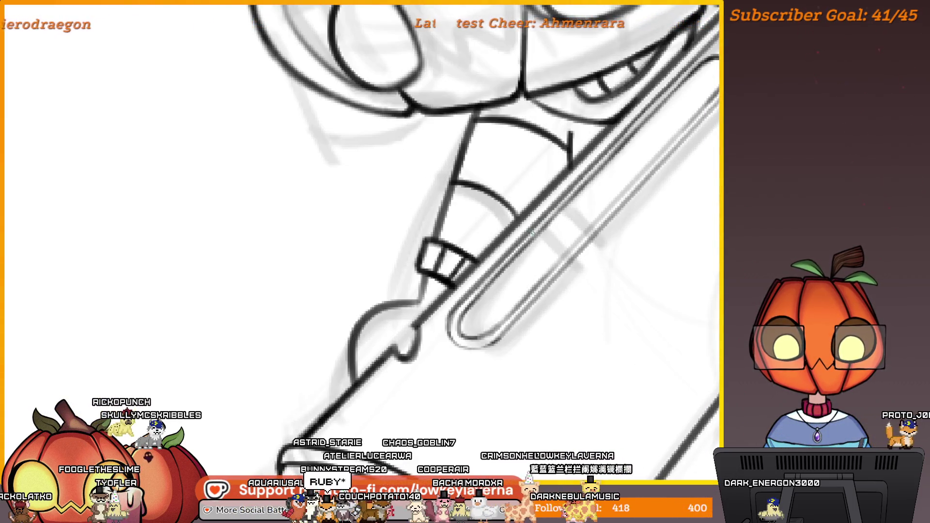
{"action": "scroll", "coordinate": [532, 233], "scroll_direction": "up", "scroll_amount": 5}
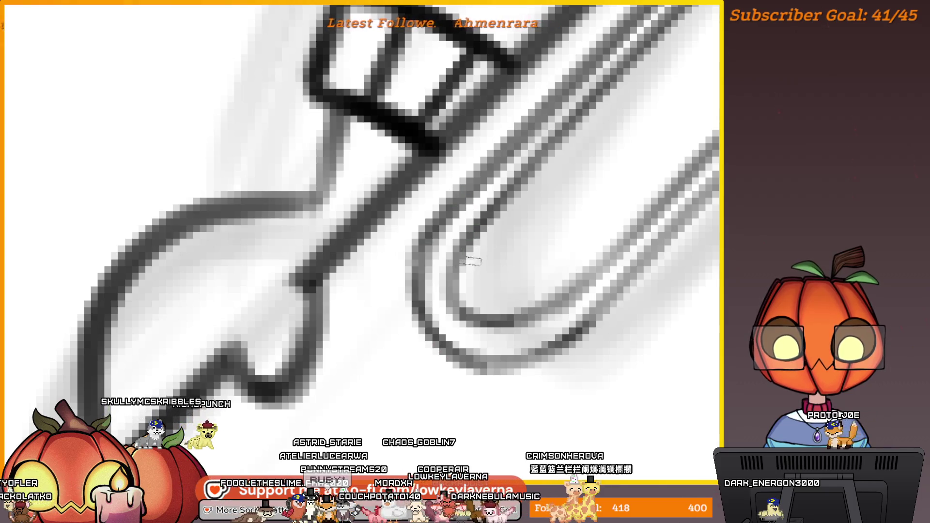
{"action": "scroll", "coordinate": [535, 367], "scroll_direction": "down", "scroll_amount": 3}
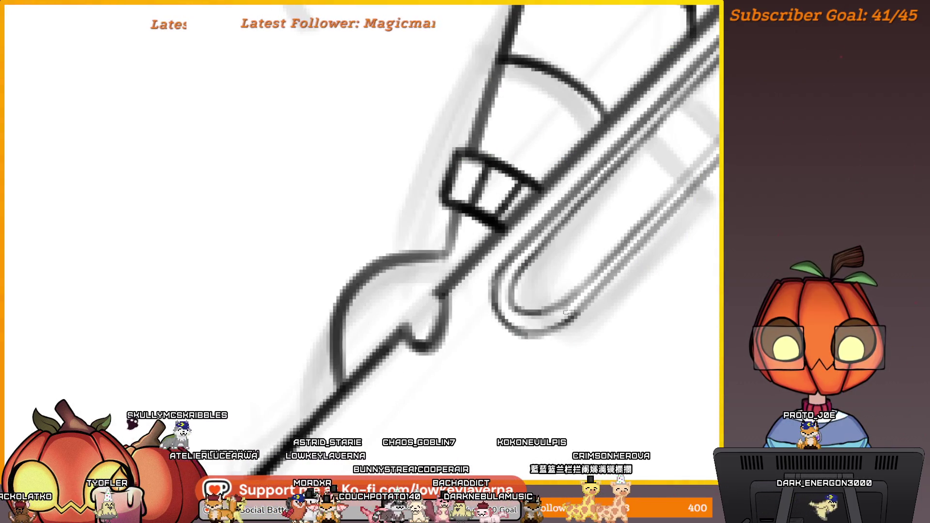
{"action": "scroll", "coordinate": [567, 313], "scroll_direction": "up", "scroll_amount": 2}
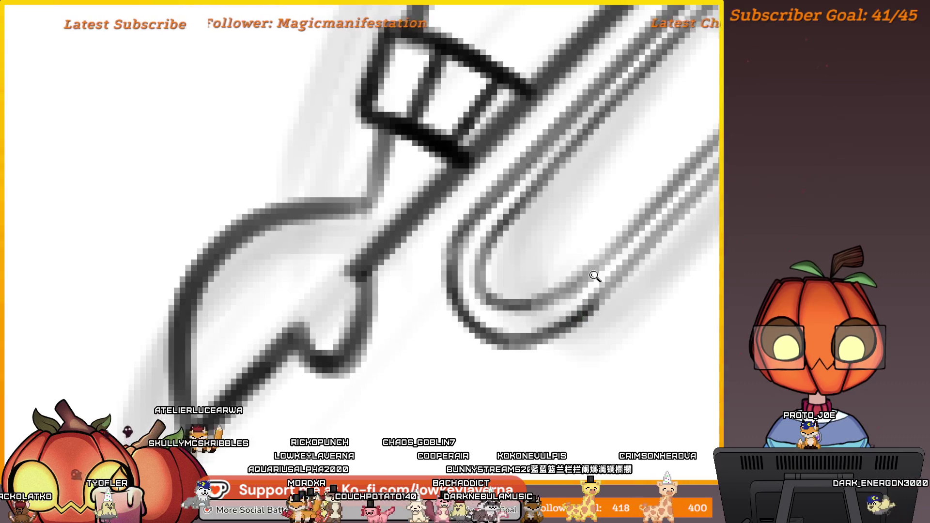
{"action": "scroll", "coordinate": [595, 276], "scroll_direction": "down", "scroll_amount": 4}
{"action": "scroll", "coordinate": [602, 266], "scroll_direction": "up", "scroll_amount": 2}
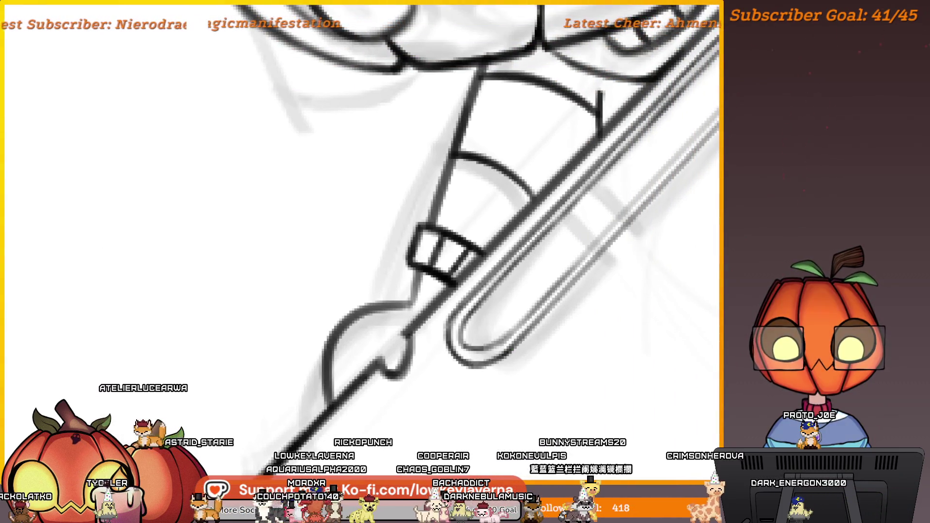
{"action": "scroll", "coordinate": [525, 326], "scroll_direction": "down", "scroll_amount": 4}
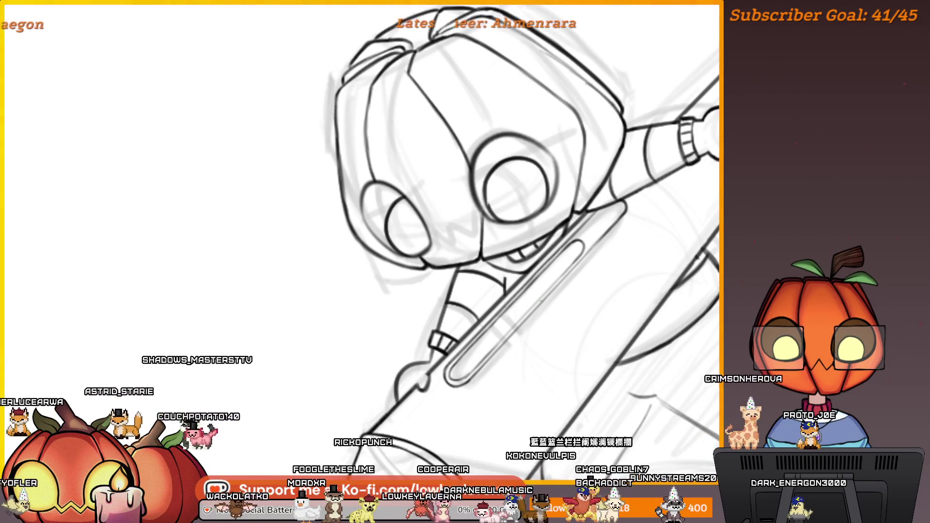
{"action": "scroll", "coordinate": [478, 282], "scroll_direction": "up", "scroll_amount": 5}
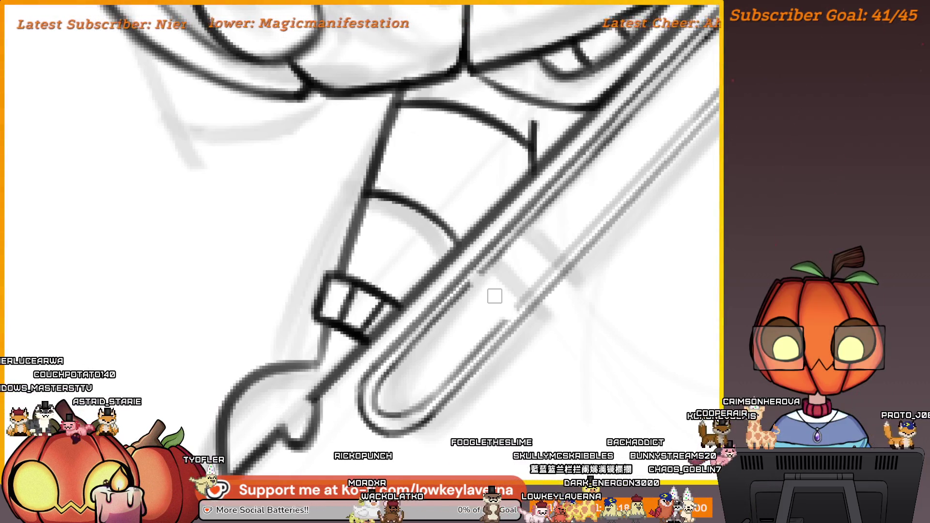
{"action": "left_click_drag", "start_coordinate": [506, 319], "coordinate": [475, 290]}
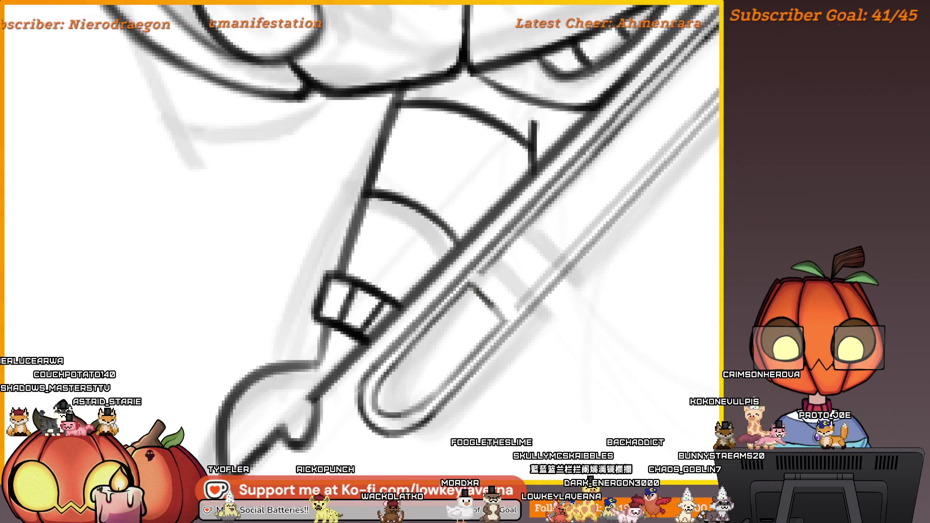
{"action": "left_click_drag", "start_coordinate": [516, 307], "coordinate": [482, 274]}
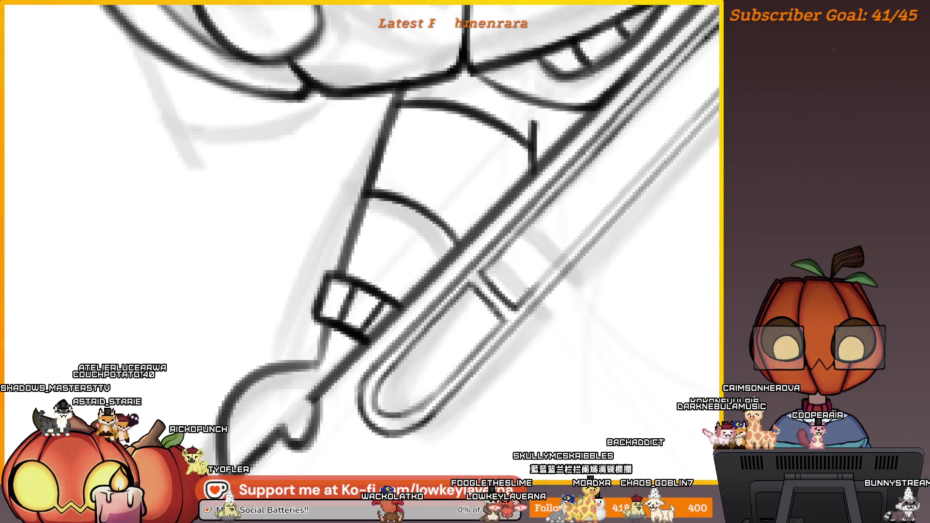
{"action": "scroll", "coordinate": [530, 285], "scroll_direction": "down", "scroll_amount": 5}
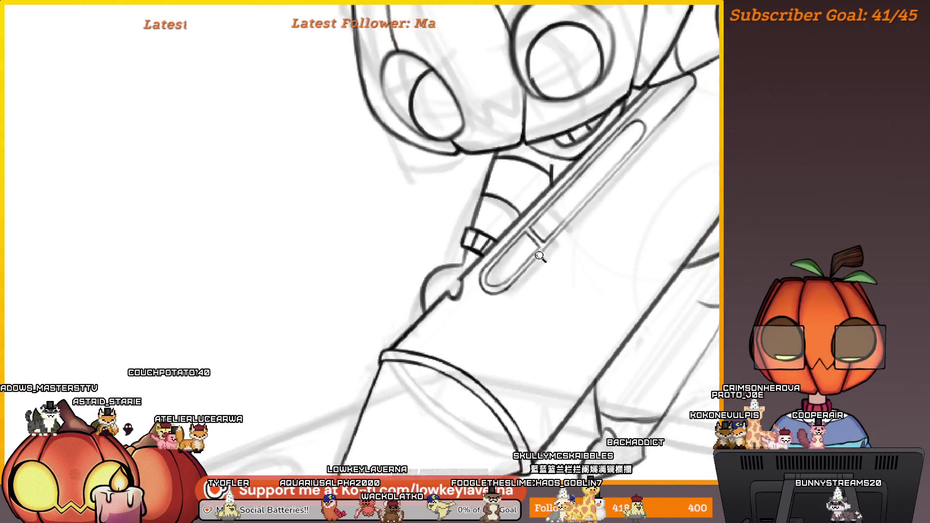
{"action": "scroll", "coordinate": [562, 251], "scroll_direction": "up", "scroll_amount": 5}
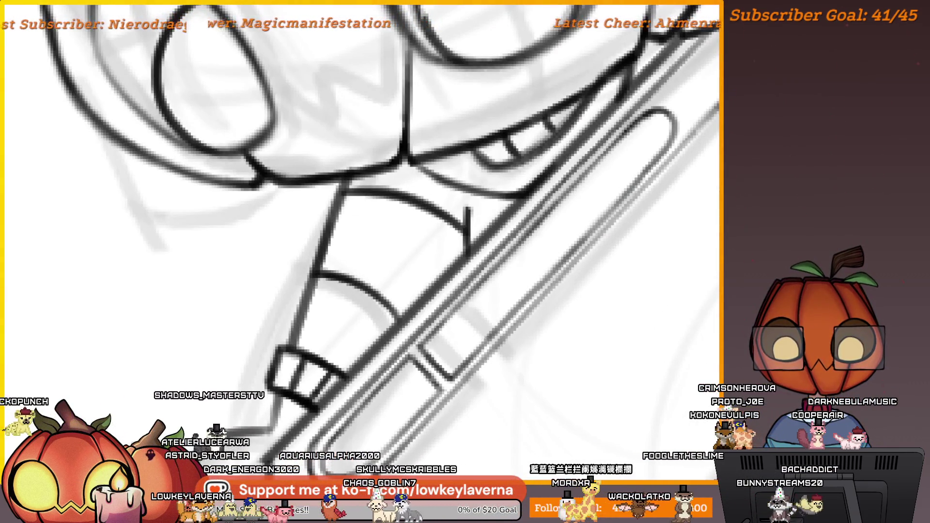
{"action": "scroll", "coordinate": [668, 140], "scroll_direction": "down", "scroll_amount": 1}
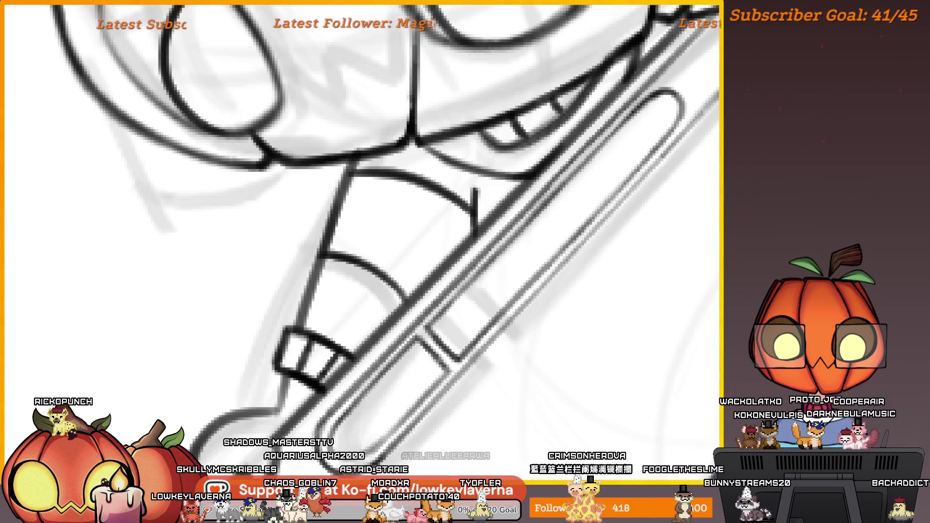
{"action": "scroll", "coordinate": [555, 276], "scroll_direction": "down", "scroll_amount": 5}
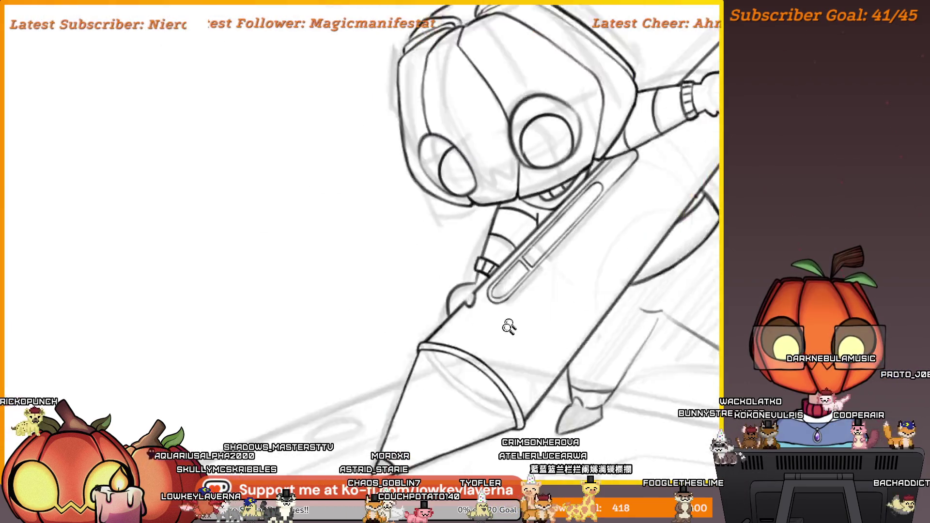
{"action": "scroll", "coordinate": [556, 276], "scroll_direction": "down", "scroll_amount": 5}
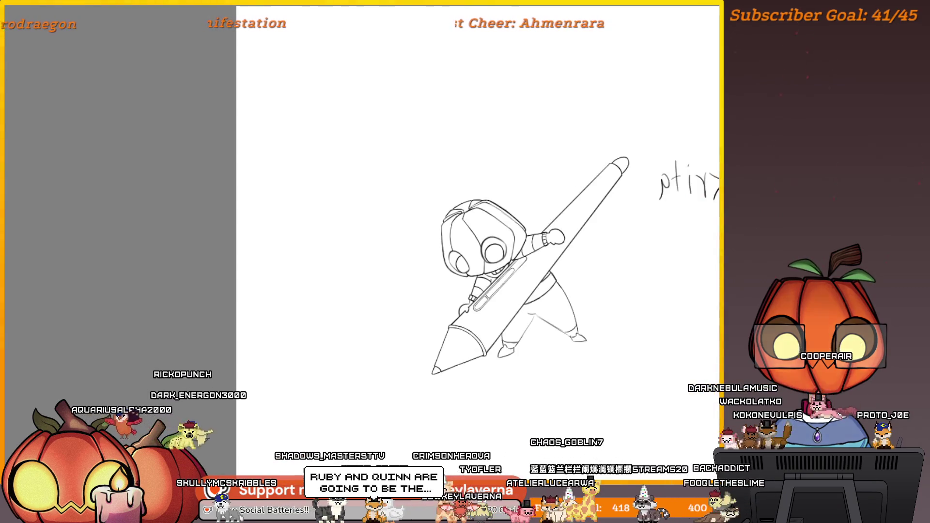
- Frame a close-up of the giant stylus barrel for selecting it
{"action": "mouse_move", "coordinate": [534, 260]}
{"action": "left_mouse_down"}
{"action": "mouse_move", "coordinate": [588, 303]}
{"action": "mouse_move", "coordinate": [600, 338]}
{"action": "mouse_move", "coordinate": [579, 321]}
{"action": "left_mouse_up"}
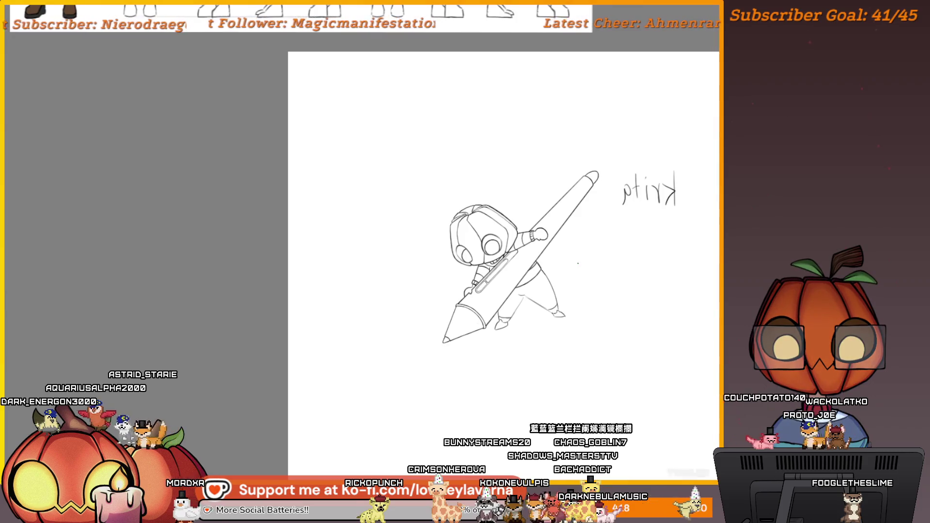
{"action": "scroll", "coordinate": [499, 276], "scroll_direction": "up", "scroll_amount": 5}
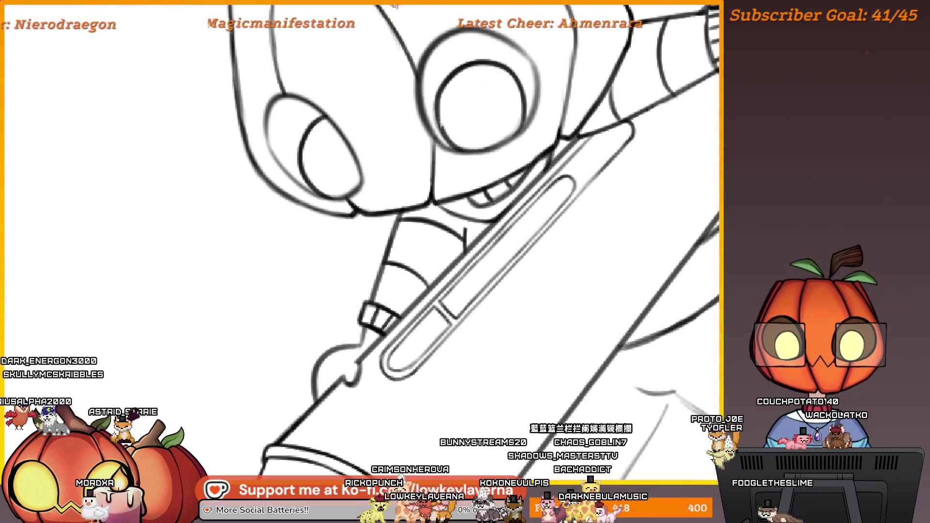
{"action": "left_click_drag", "start_coordinate": [521, 87], "coordinate": [654, 130]}
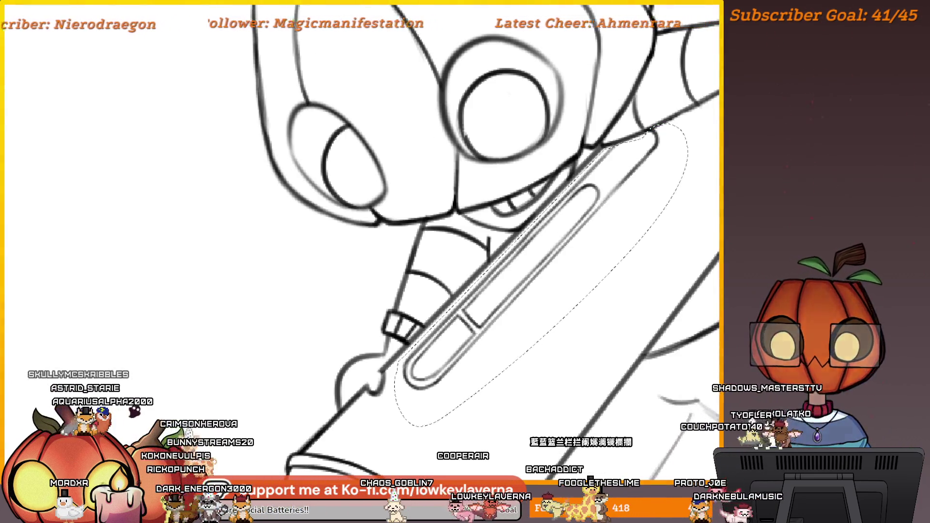
- Transform the selected pen section, skewing its top-left and pulling its lower-right corner out, then apply
{"action": "scroll", "coordinate": [494, 315], "scroll_direction": "down", "scroll_amount": 2}
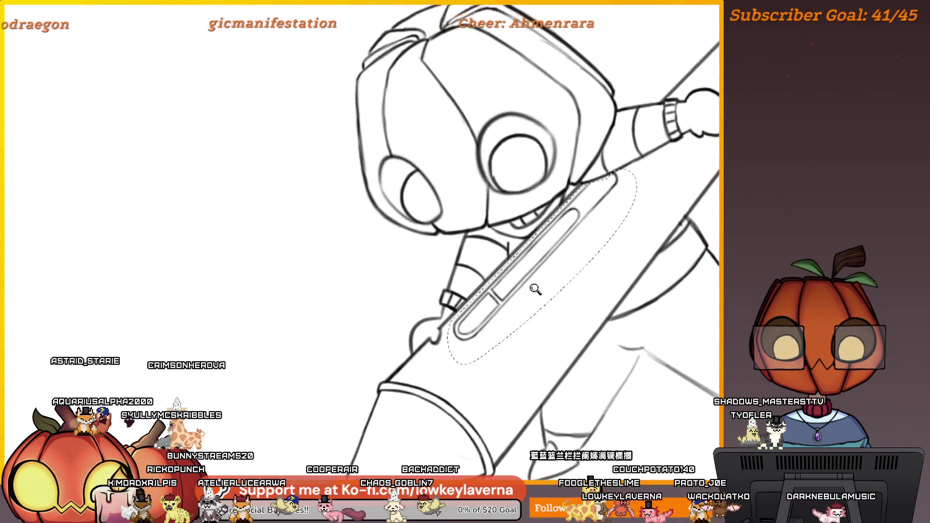
{"action": "left_click_drag", "start_coordinate": [517, 267], "coordinate": [504, 271]}
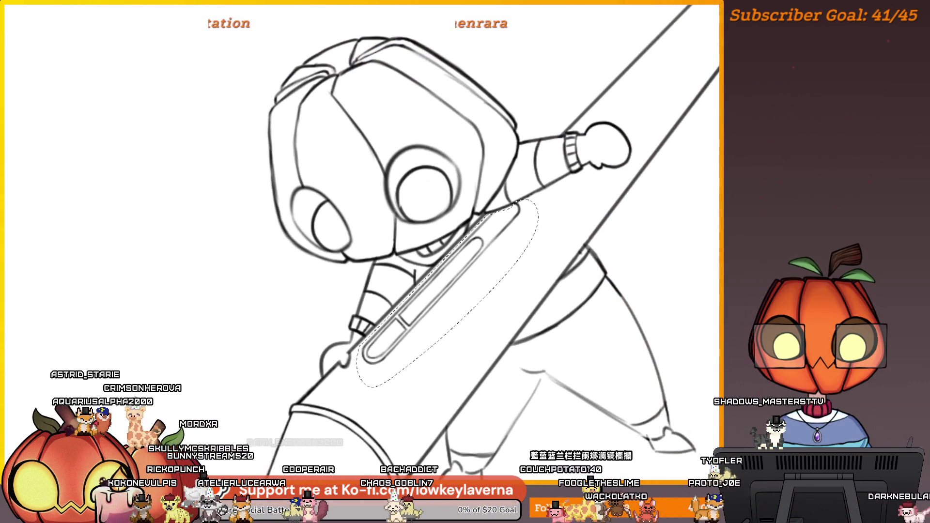
{"action": "key", "text": "ctrl+t"}
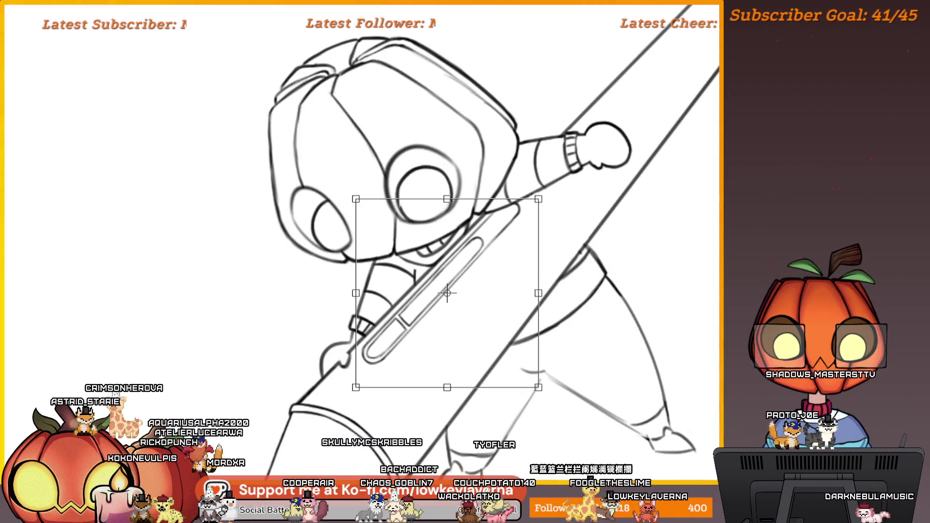
{"action": "left_click_drag", "start_coordinate": [407, 223], "coordinate": [403, 214]}
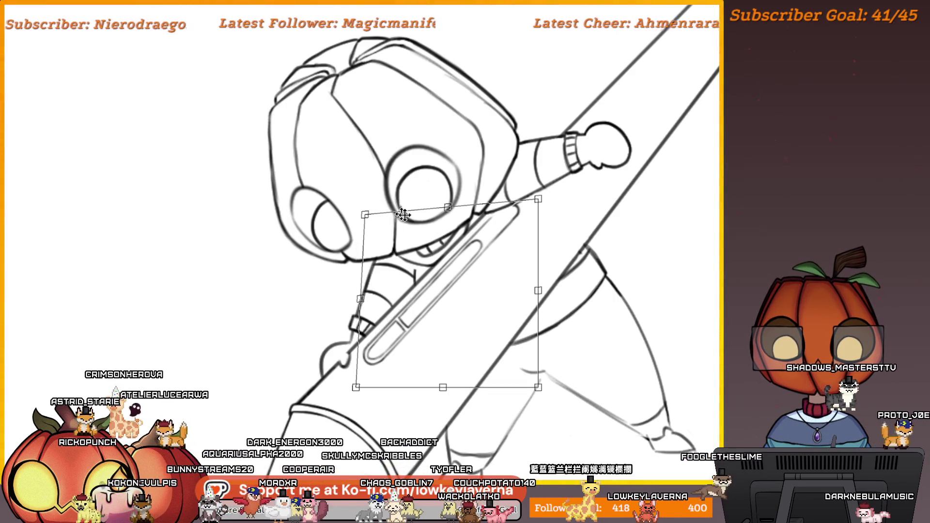
{"action": "key", "text": "ctrl+minus"}
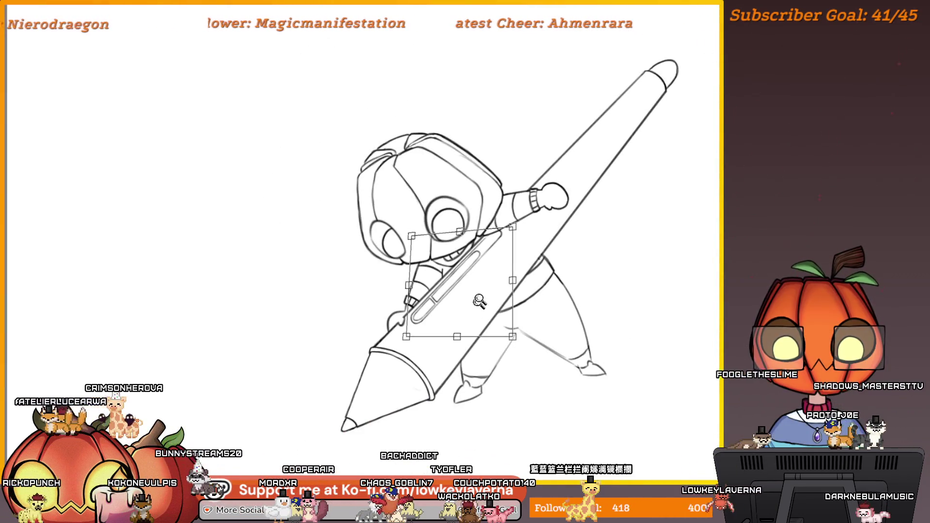
{"action": "left_click_drag", "start_coordinate": [513, 335], "coordinate": [522, 334]}
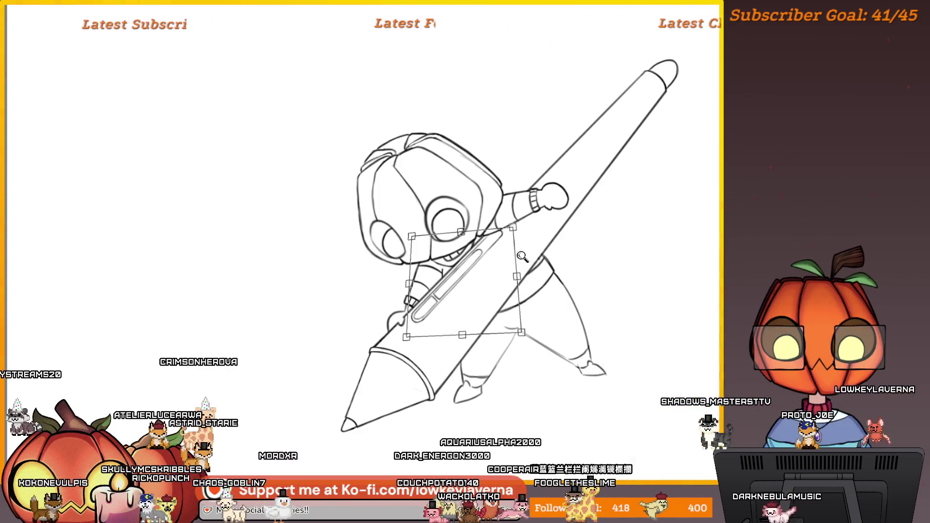
{"action": "scroll", "coordinate": [522, 285], "scroll_direction": "down", "scroll_amount": 2}
{"action": "left_click_drag", "start_coordinate": [542, 267], "coordinate": [542, 278]}
{"action": "key", "text": "Return"}
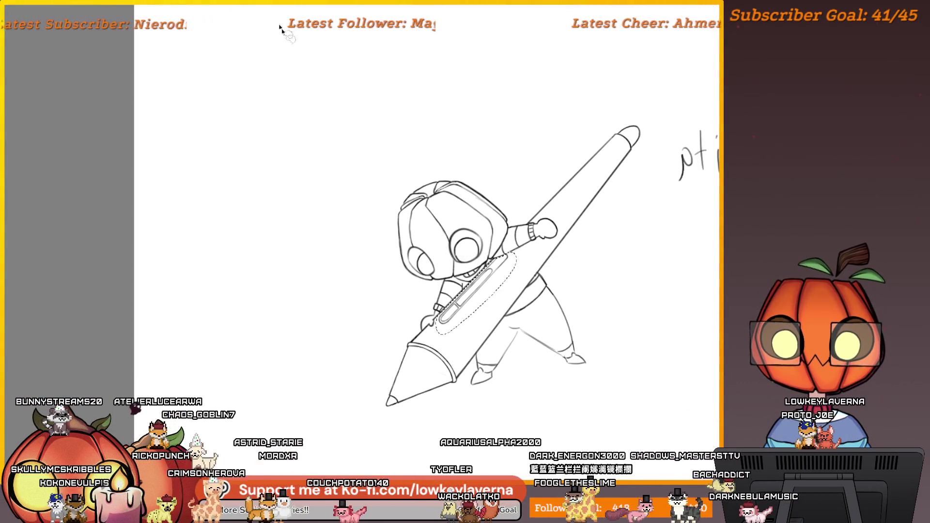
{"action": "scroll", "coordinate": [523, 280], "scroll_direction": "down", "scroll_amount": 2}
{"action": "scroll", "coordinate": [523, 280], "scroll_direction": "up", "scroll_amount": 4}
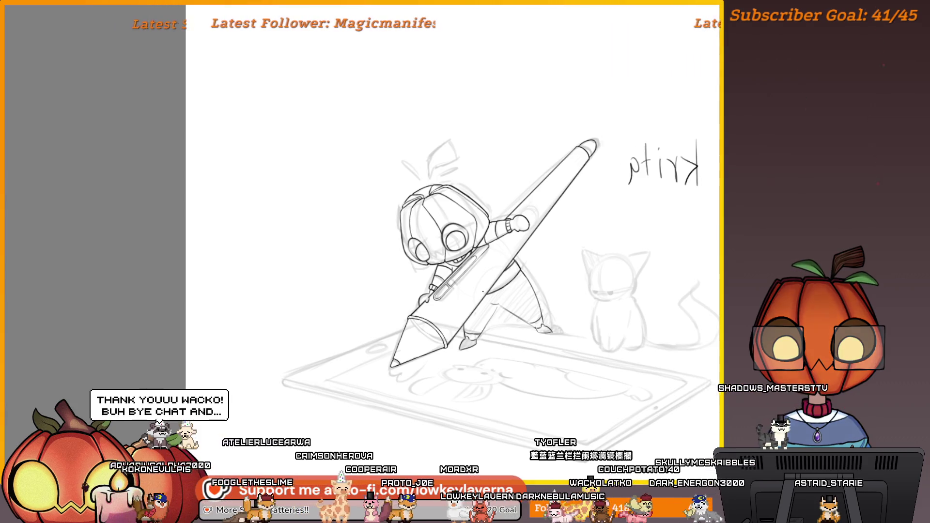
{"action": "mouse_move", "coordinate": [443, 219]}
{"action": "left_mouse_down"}
{"action": "mouse_move", "coordinate": [524, 146]}
{"action": "mouse_move", "coordinate": [563, 133]}
{"action": "mouse_move", "coordinate": [548, 160]}
{"action": "left_mouse_up"}
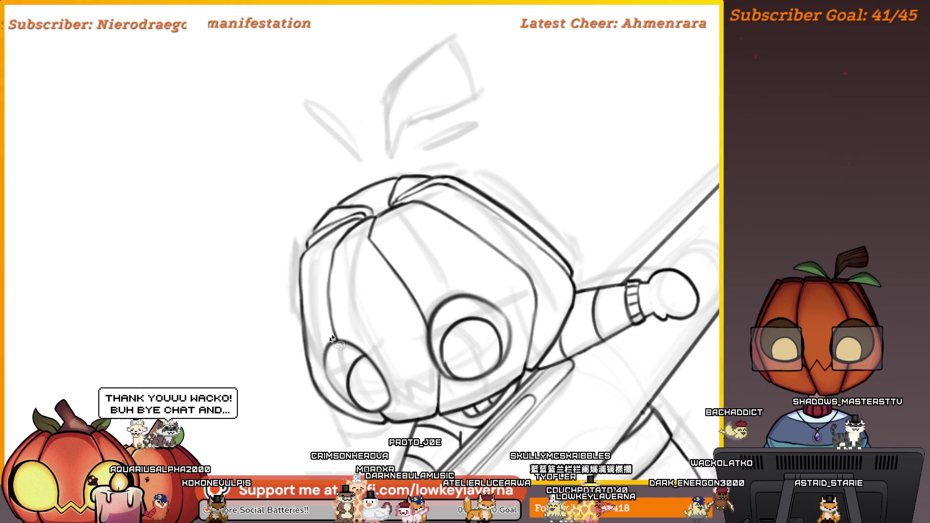
- Lasso-select the character's head and skew its top to the right with Ctrl+T
{"action": "mouse_move", "coordinate": [575, 279]}
{"action": "left_mouse_down"}
{"action": "mouse_move", "coordinate": [296, 152]}
{"action": "mouse_move", "coordinate": [263, 321]}
{"action": "mouse_move", "coordinate": [271, 291]}
{"action": "mouse_move", "coordinate": [280, 332]}
{"action": "mouse_move", "coordinate": [327, 267]}
{"action": "left_mouse_up"}
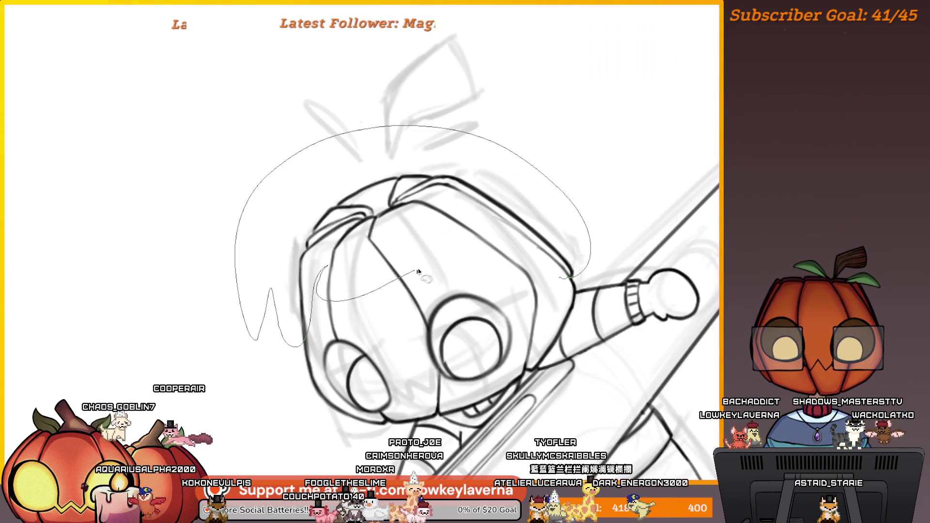
{"action": "left_click_drag", "start_coordinate": [493, 281], "coordinate": [497, 282]}
{"action": "key", "text": "ctrl+t"}
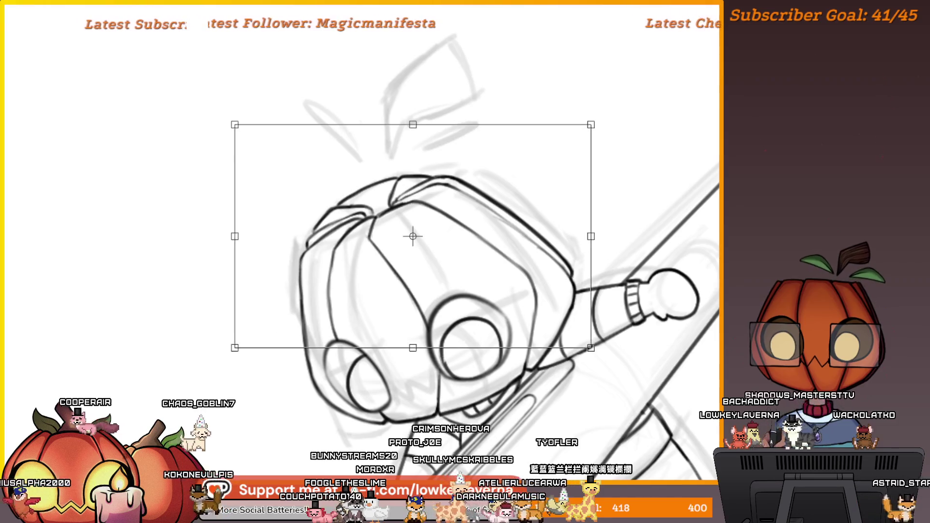
{"action": "scroll", "coordinate": [486, 106], "scroll_direction": "down", "scroll_amount": 3}
{"action": "mouse_move", "coordinate": [486, 107]}
{"action": "left_mouse_down"}
{"action": "mouse_move", "coordinate": [495, 93]}
{"action": "mouse_move", "coordinate": [504, 115]}
{"action": "mouse_move", "coordinate": [508, 97]}
{"action": "mouse_move", "coordinate": [488, 125]}
{"action": "mouse_move", "coordinate": [494, 100]}
{"action": "mouse_move", "coordinate": [495, 128]}
{"action": "left_mouse_up"}
- Mirror the view to check proportions, make the head slightly shorter and narrower, then apply
{"action": "scroll", "coordinate": [496, 103], "scroll_direction": "down", "scroll_amount": 2}
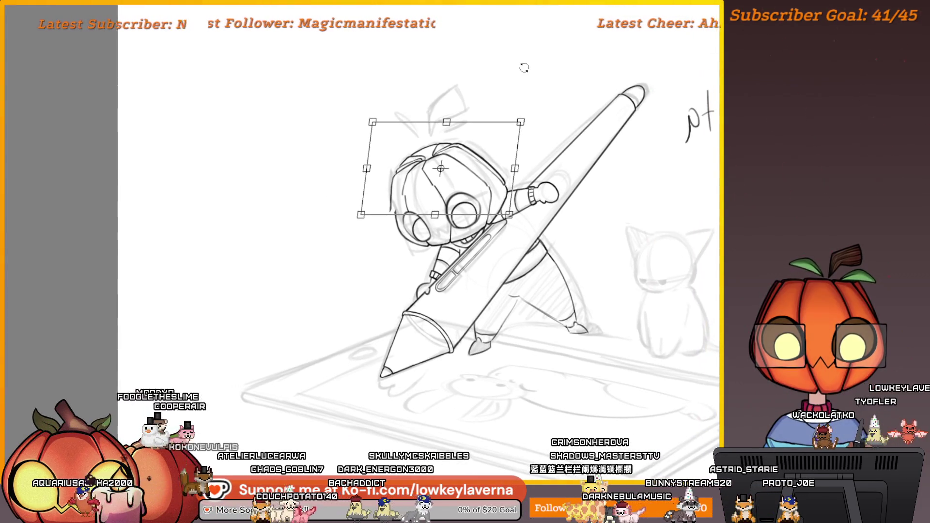
{"action": "key", "text": "m"}
{"action": "mouse_move", "coordinate": [229, 241]}
{"action": "left_mouse_down"}
{"action": "mouse_move", "coordinate": [489, 261]}
{"action": "mouse_move", "coordinate": [565, 239]}
{"action": "mouse_move", "coordinate": [559, 262]}
{"action": "left_mouse_up"}
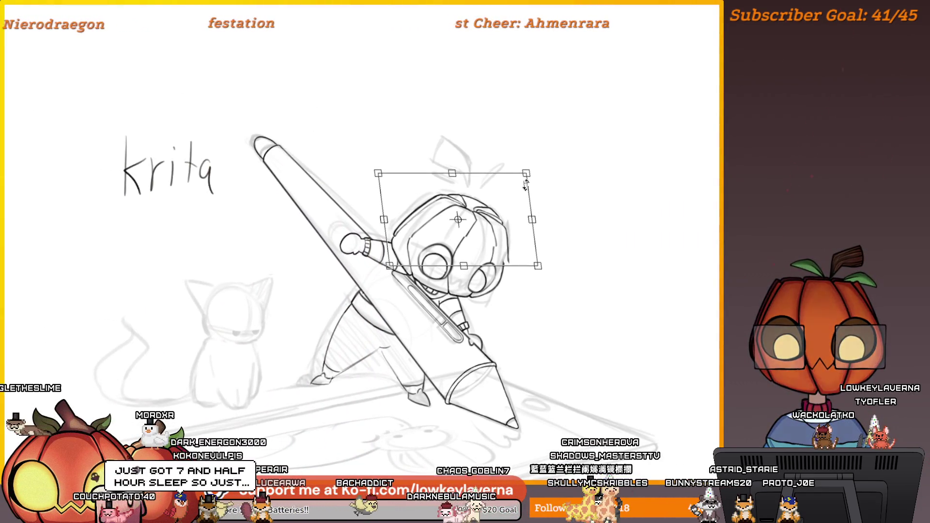
{"action": "left_click_drag", "start_coordinate": [452, 171], "coordinate": [452, 174]}
{"action": "left_click_drag", "start_coordinate": [532, 220], "coordinate": [527, 221]}
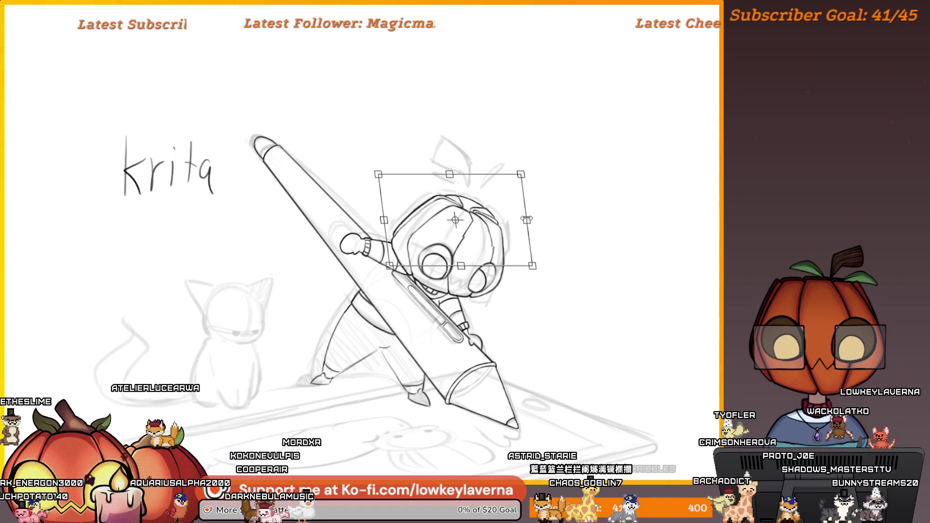
{"action": "key", "text": "Return"}
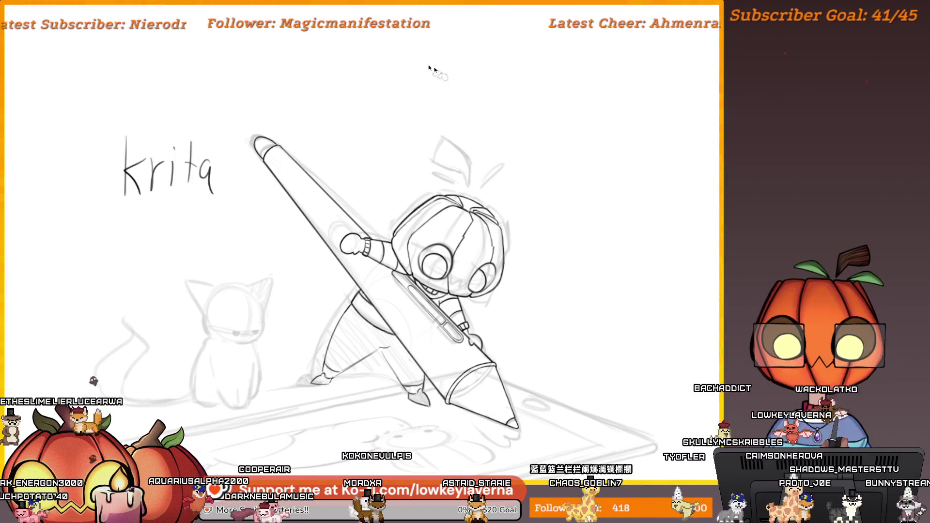
{"action": "scroll", "coordinate": [556, 183], "scroll_direction": "down", "scroll_amount": 3}
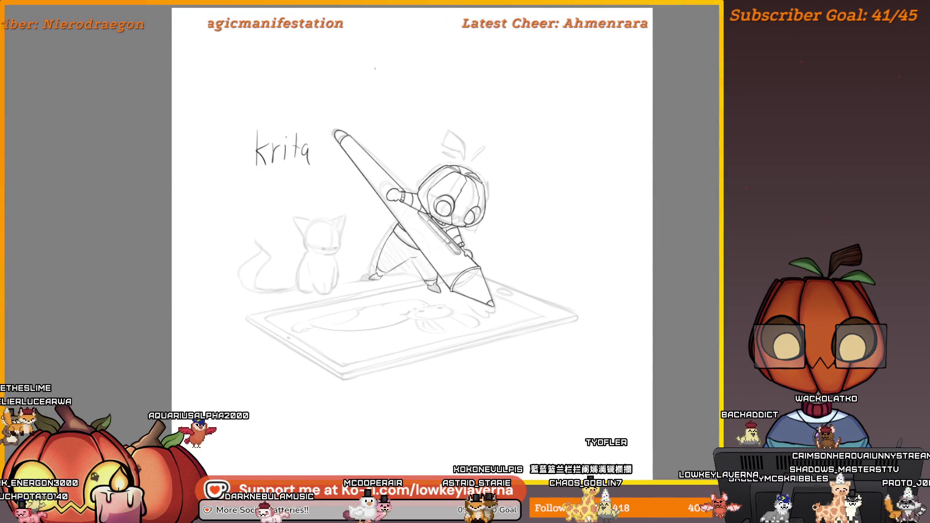
- Erase part of the dark dividing line down the front of the head
{"action": "scroll", "coordinate": [464, 189], "scroll_direction": "up", "scroll_amount": 5}
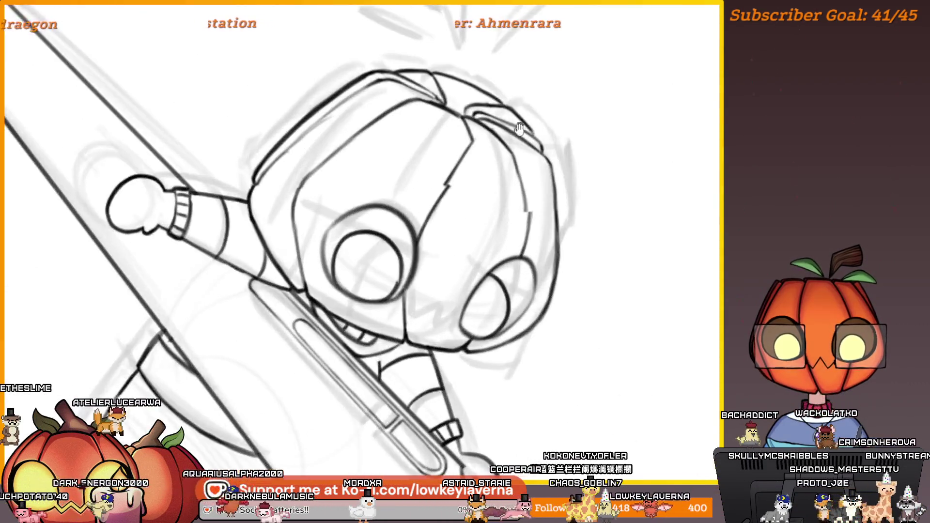
{"action": "scroll", "coordinate": [486, 195], "scroll_direction": "up", "scroll_amount": 4}
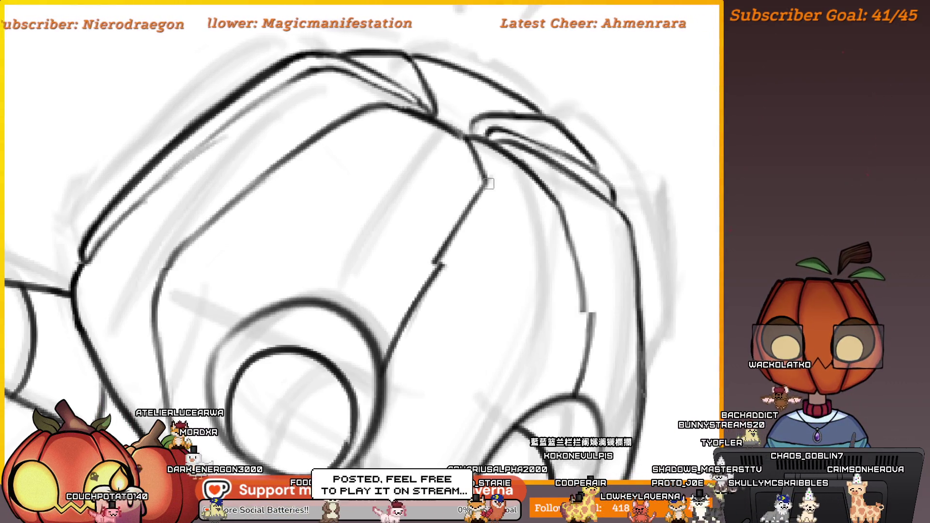
{"action": "left_click_drag", "start_coordinate": [475, 193], "coordinate": [396, 307]}
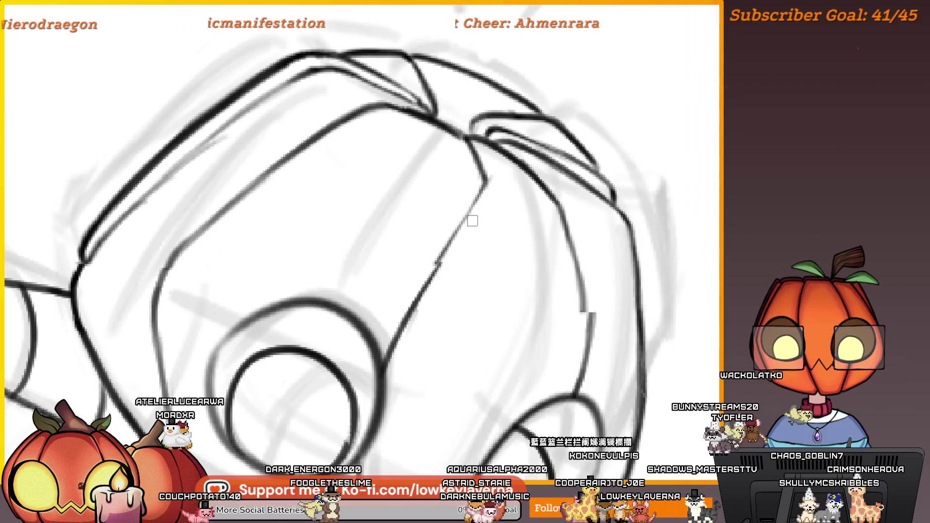
{"action": "left_click_drag", "start_coordinate": [575, 216], "coordinate": [561, 204]}
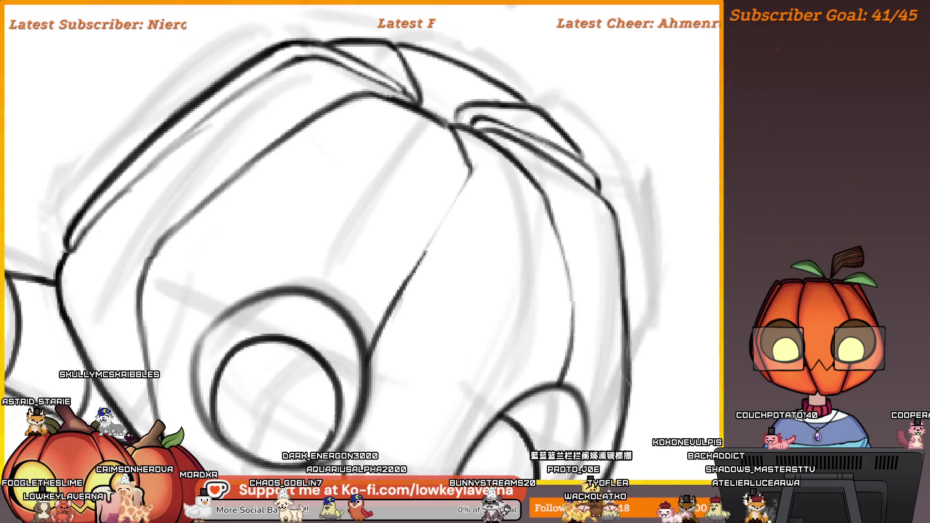
{"action": "left_click_drag", "start_coordinate": [614, 383], "coordinate": [605, 348]}
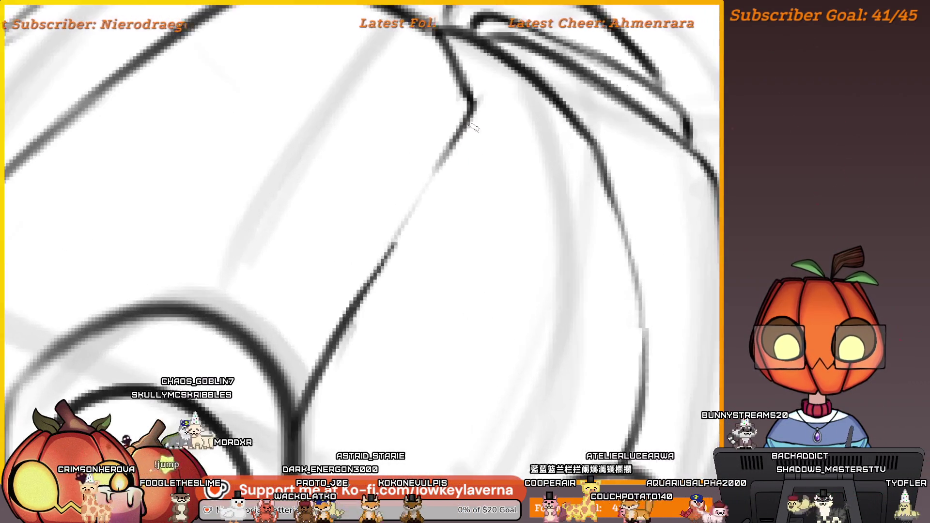
{"action": "scroll", "coordinate": [410, 206], "scroll_direction": "up", "scroll_amount": 3}
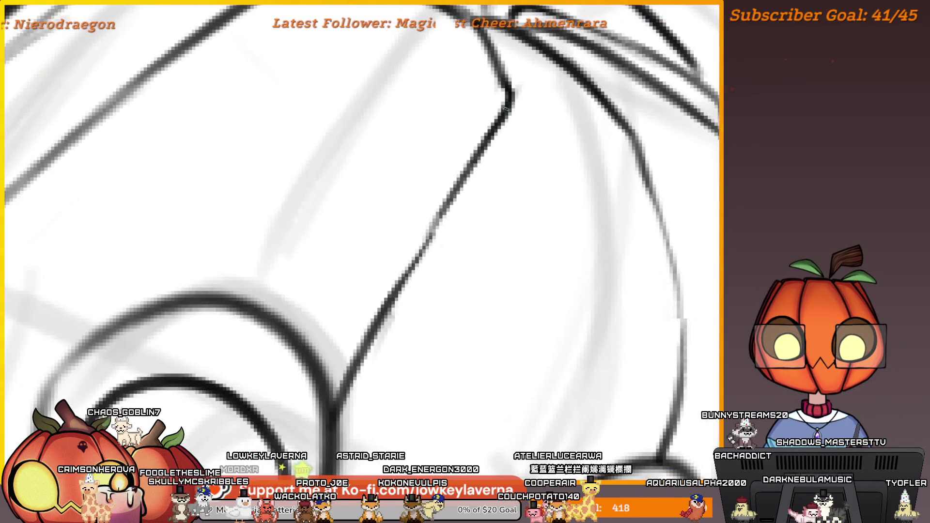
{"action": "mouse_move", "coordinate": [456, 205]}
{"action": "left_mouse_down"}
{"action": "mouse_move", "coordinate": [386, 312]}
{"action": "mouse_move", "coordinate": [358, 388]}
{"action": "mouse_move", "coordinate": [159, 379]}
{"action": "mouse_move", "coordinate": [193, 266]}
{"action": "mouse_move", "coordinate": [440, 305]}
{"action": "mouse_move", "coordinate": [573, 270]}
{"action": "left_mouse_up"}
{"action": "scroll", "coordinate": [498, 149], "scroll_direction": "down", "scroll_amount": 3}
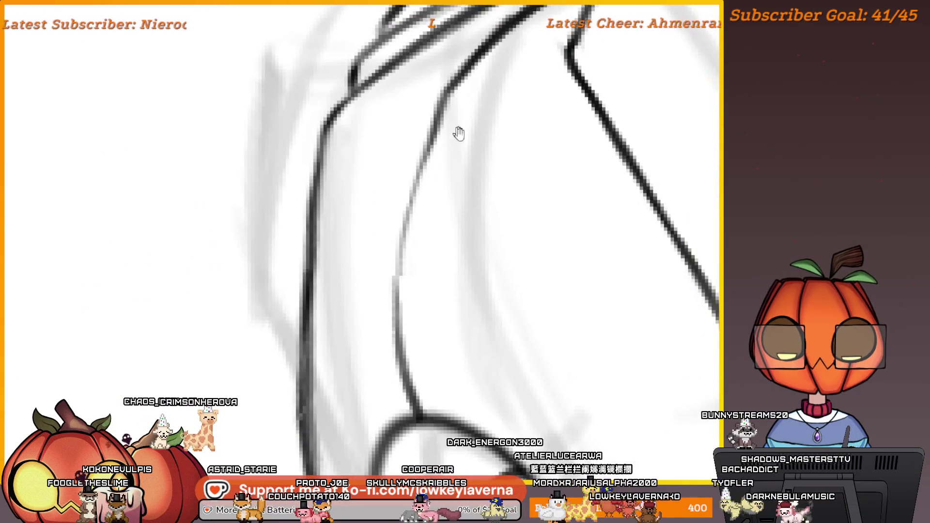
{"action": "mouse_move", "coordinate": [472, 146]}
{"action": "left_mouse_down"}
{"action": "mouse_move", "coordinate": [414, 203]}
{"action": "mouse_move", "coordinate": [368, 215]}
{"action": "left_mouse_up"}
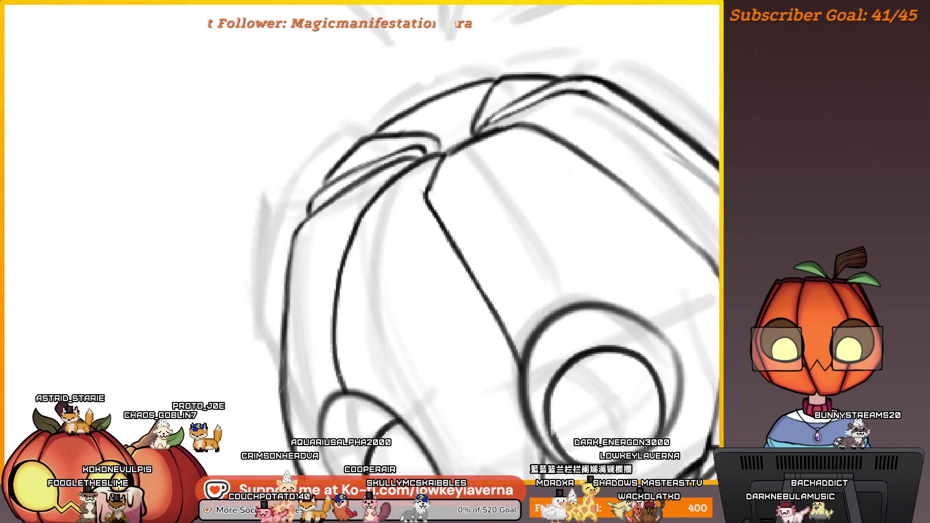
{"action": "mouse_move", "coordinate": [369, 237]}
{"action": "left_mouse_down"}
{"action": "mouse_move", "coordinate": [342, 234]}
{"action": "mouse_move", "coordinate": [307, 311]}
{"action": "mouse_move", "coordinate": [305, 371]}
{"action": "left_mouse_up"}
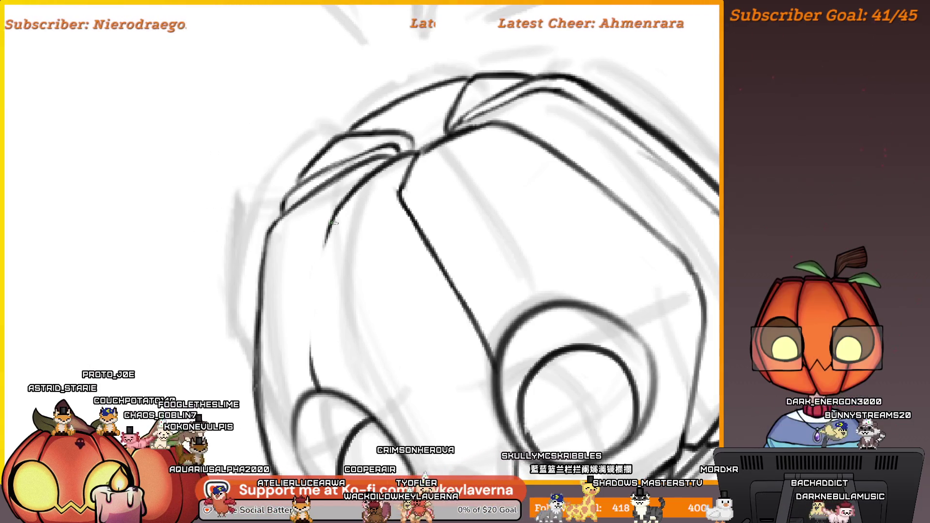
{"action": "scroll", "coordinate": [334, 223], "scroll_direction": "down", "scroll_amount": 5}
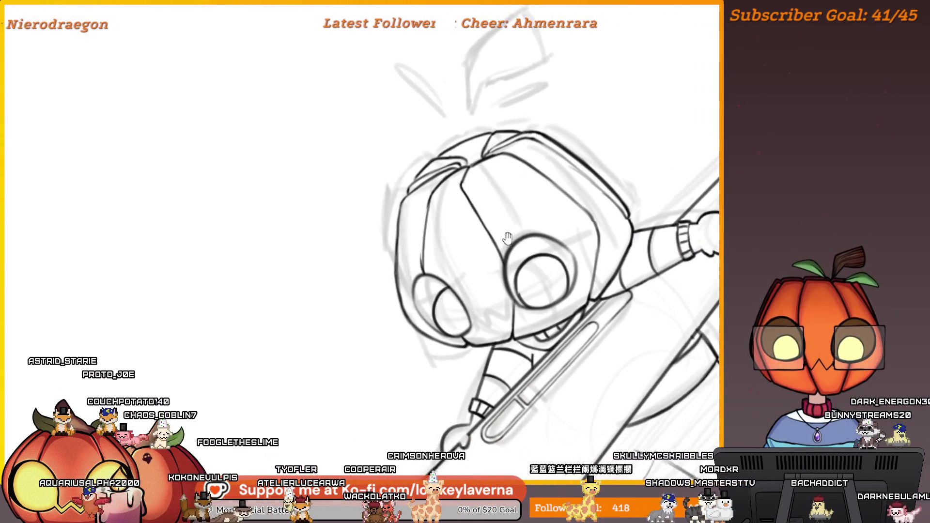
{"action": "key", "text": "m"}
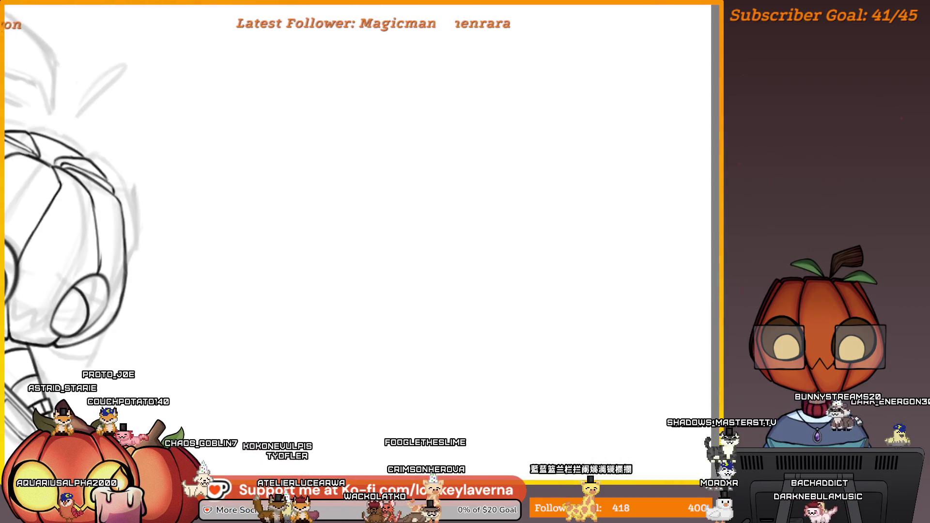
{"action": "scroll", "coordinate": [502, 278], "scroll_direction": "up", "scroll_amount": 3}
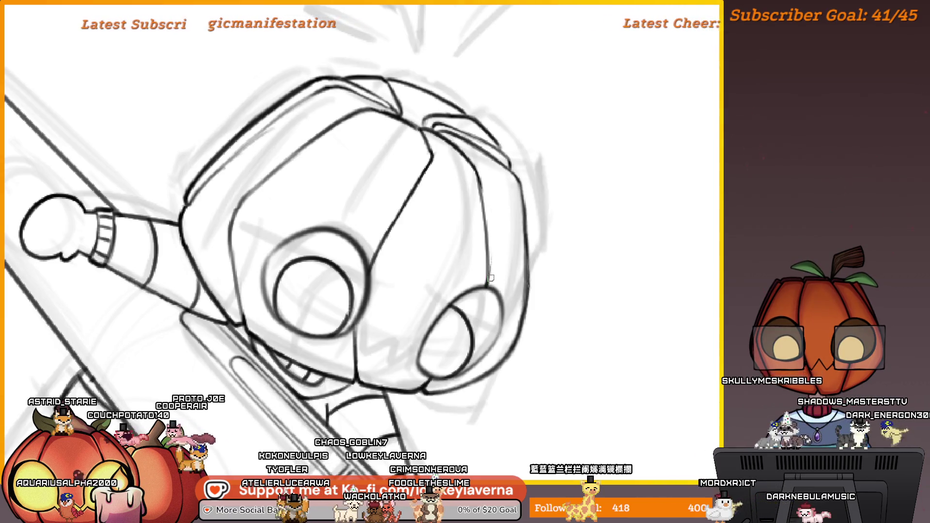
{"action": "scroll", "coordinate": [496, 217], "scroll_direction": "up", "scroll_amount": 3}
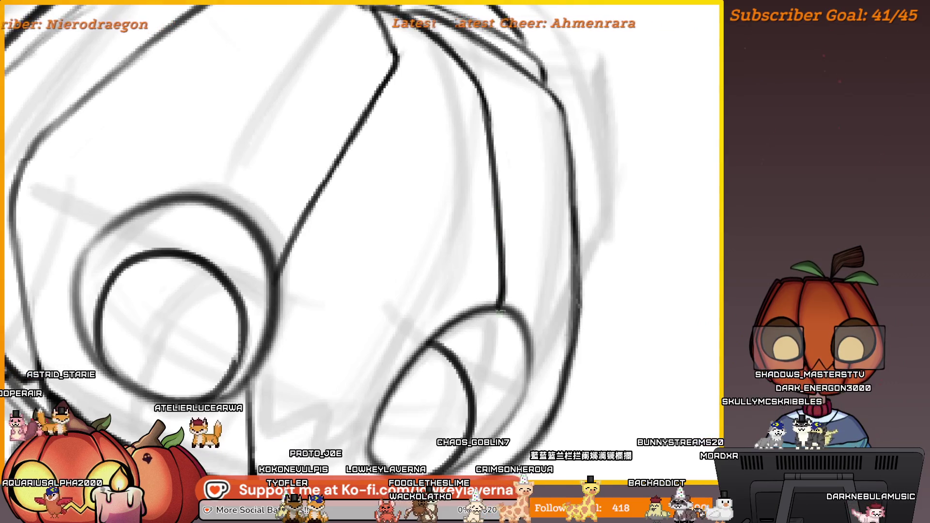
{"action": "scroll", "coordinate": [499, 235], "scroll_direction": "down", "scroll_amount": 3}
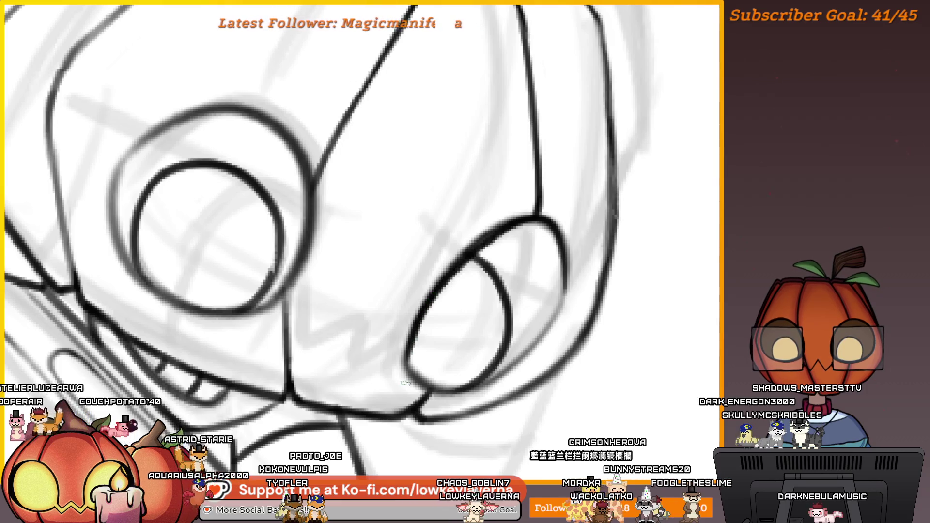
{"action": "left_click_drag", "start_coordinate": [541, 287], "coordinate": [545, 276]}
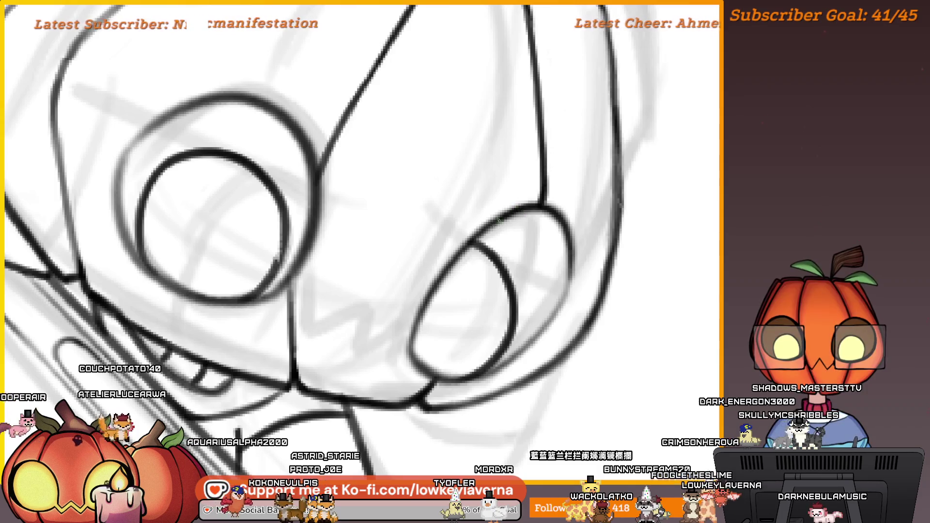
{"action": "left_click_drag", "start_coordinate": [537, 288], "coordinate": [550, 276]}
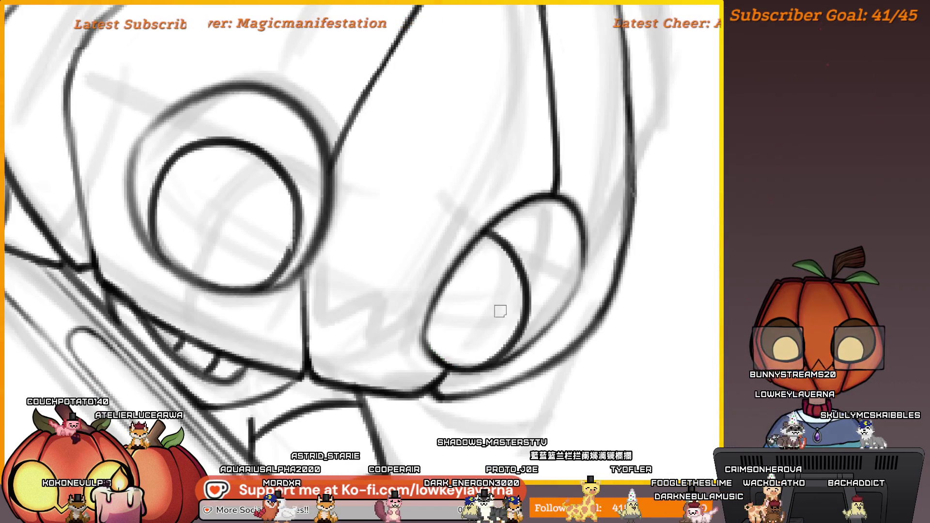
{"action": "left_click_drag", "start_coordinate": [459, 315], "coordinate": [497, 326]}
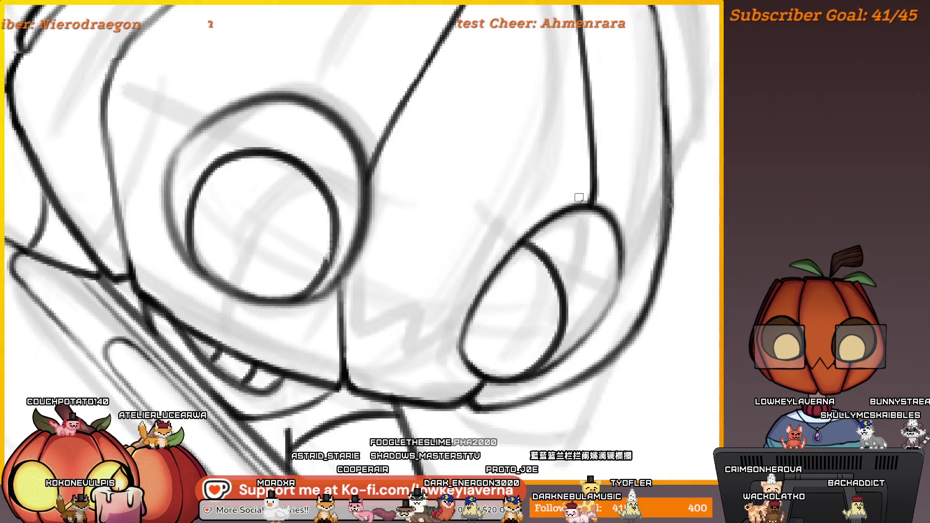
{"action": "scroll", "coordinate": [593, 223], "scroll_direction": "down", "scroll_amount": 5}
{"action": "scroll", "coordinate": [595, 230], "scroll_direction": "up", "scroll_amount": 5}
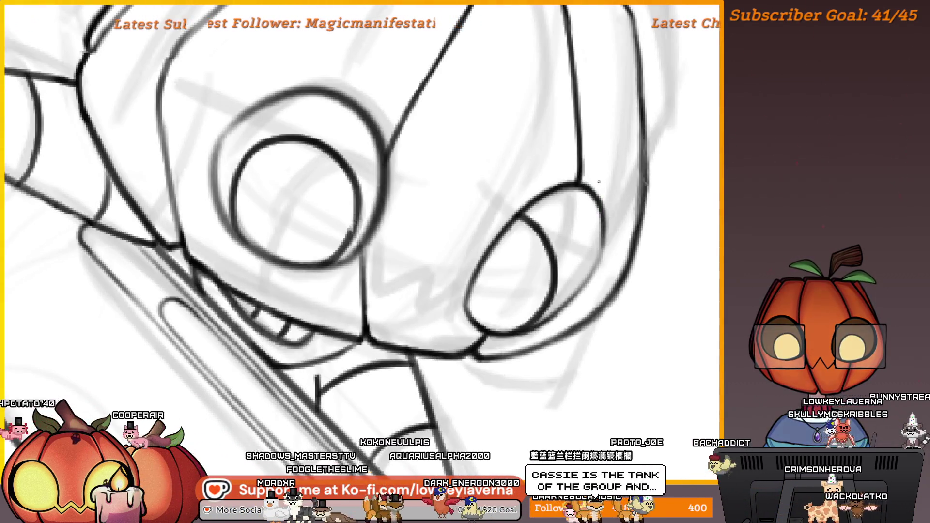
{"action": "left_click_drag", "start_coordinate": [601, 267], "coordinate": [611, 249]}
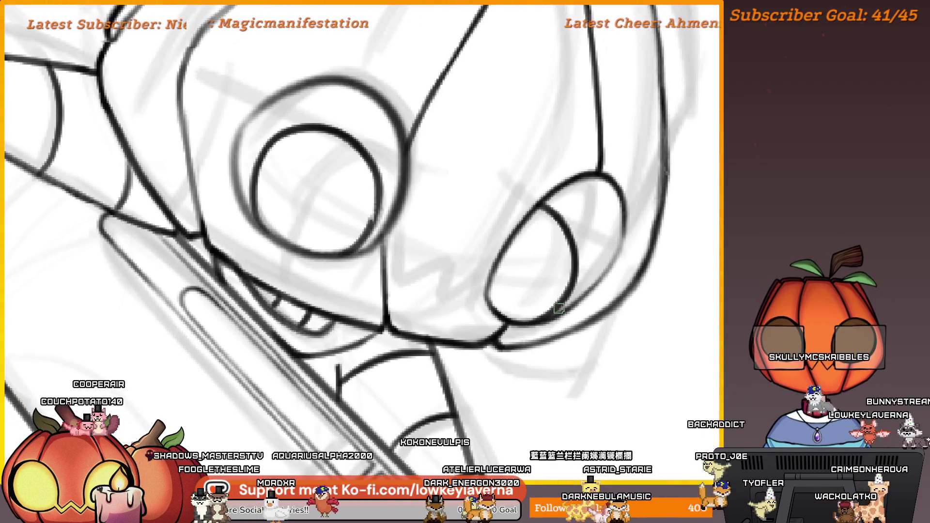
{"action": "mouse_move", "coordinate": [529, 302]}
{"action": "left_mouse_down"}
{"action": "mouse_move", "coordinate": [683, 373]}
{"action": "mouse_move", "coordinate": [600, 308]}
{"action": "left_mouse_up"}
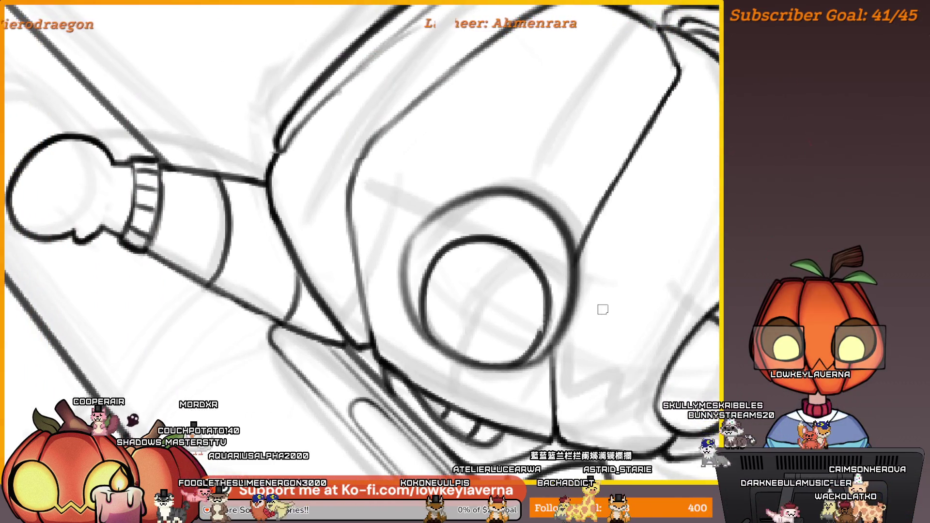
{"action": "scroll", "coordinate": [602, 309], "scroll_direction": "up", "scroll_amount": 3}
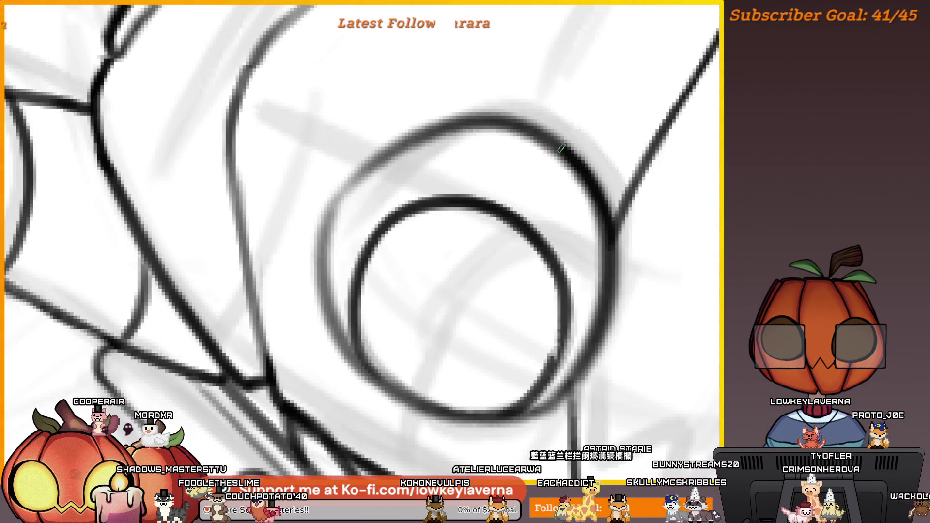
{"action": "left_click_drag", "start_coordinate": [600, 187], "coordinate": [569, 165]}
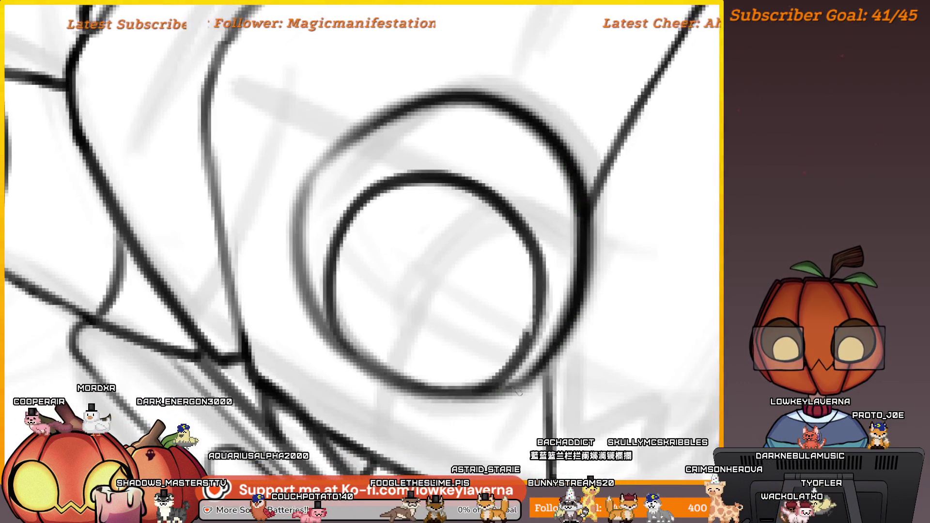
{"action": "left_click_drag", "start_coordinate": [565, 285], "coordinate": [583, 255]}
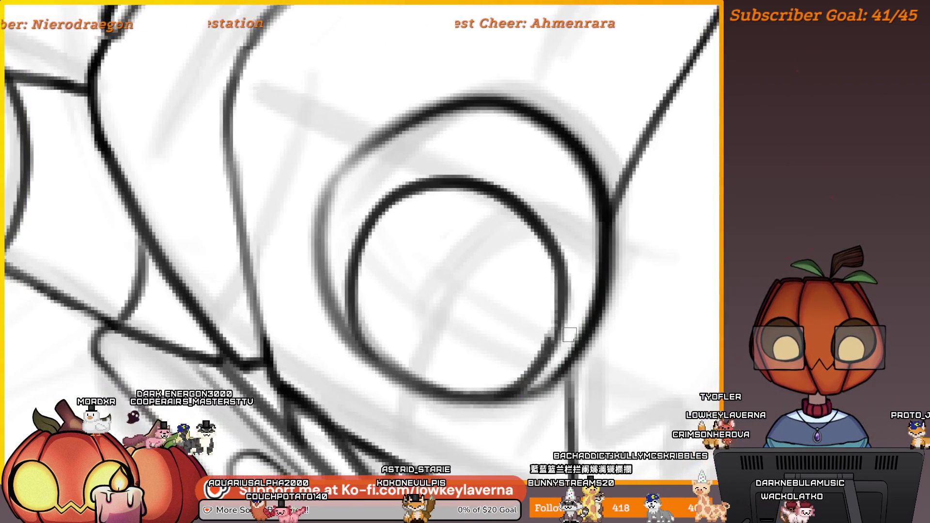
{"action": "left_click_drag", "start_coordinate": [569, 334], "coordinate": [596, 352]}
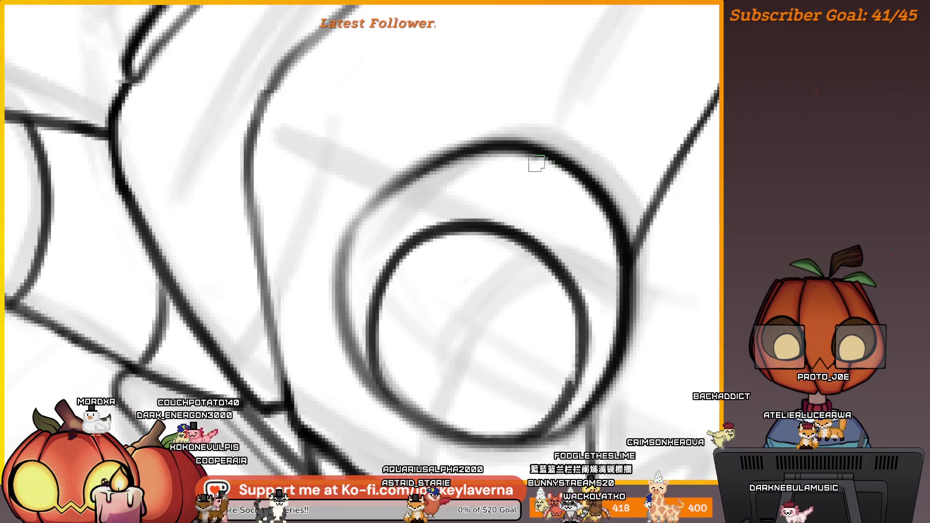
{"action": "left_click_drag", "start_coordinate": [391, 235], "coordinate": [592, 203]}
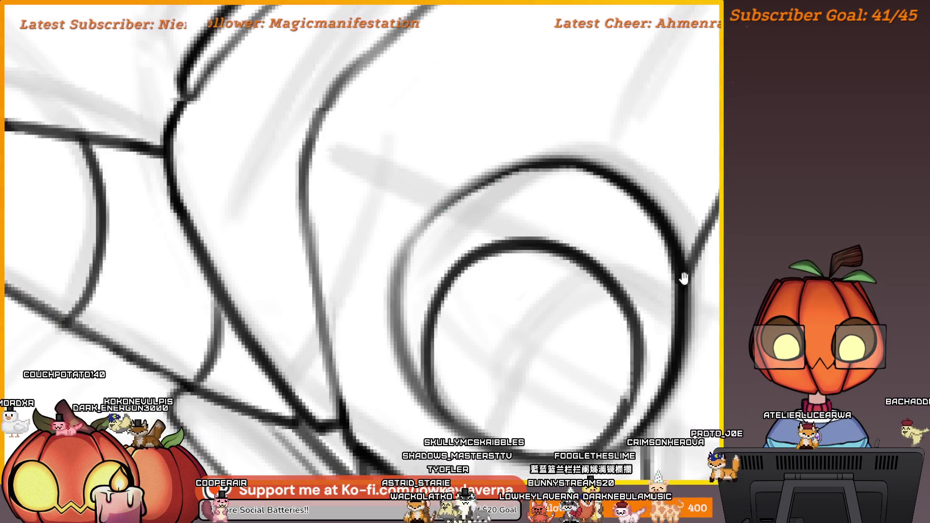
{"action": "scroll", "coordinate": [680, 276], "scroll_direction": "up", "scroll_amount": 1}
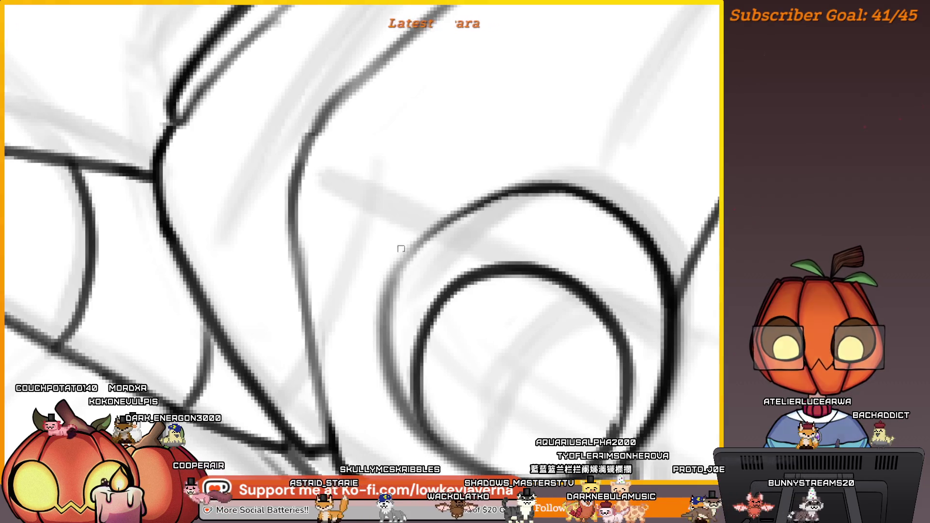
{"action": "scroll", "coordinate": [401, 249], "scroll_direction": "down", "scroll_amount": 3}
{"action": "scroll", "coordinate": [510, 264], "scroll_direction": "up", "scroll_amount": 1}
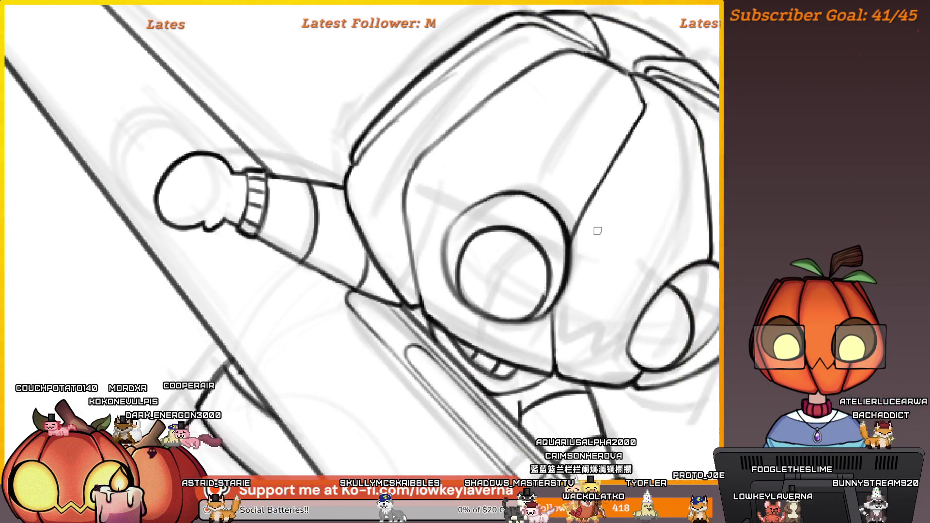
{"action": "scroll", "coordinate": [597, 231], "scroll_direction": "up", "scroll_amount": 4}
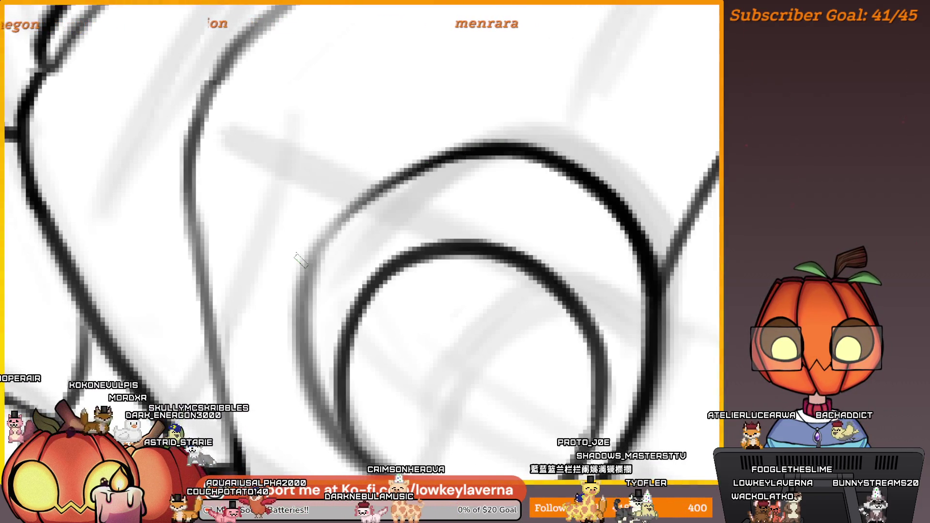
{"action": "scroll", "coordinate": [378, 242], "scroll_direction": "down", "scroll_amount": 3}
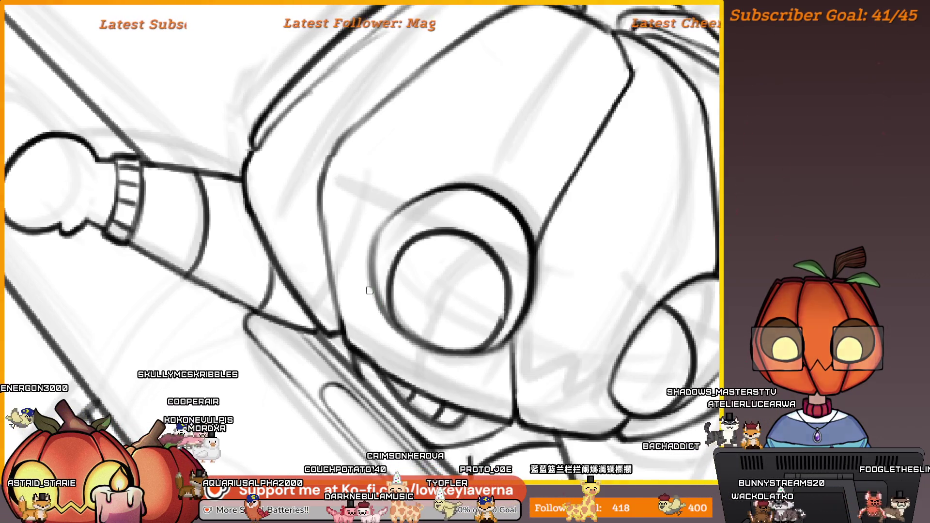
{"action": "scroll", "coordinate": [393, 257], "scroll_direction": "up", "scroll_amount": 1}
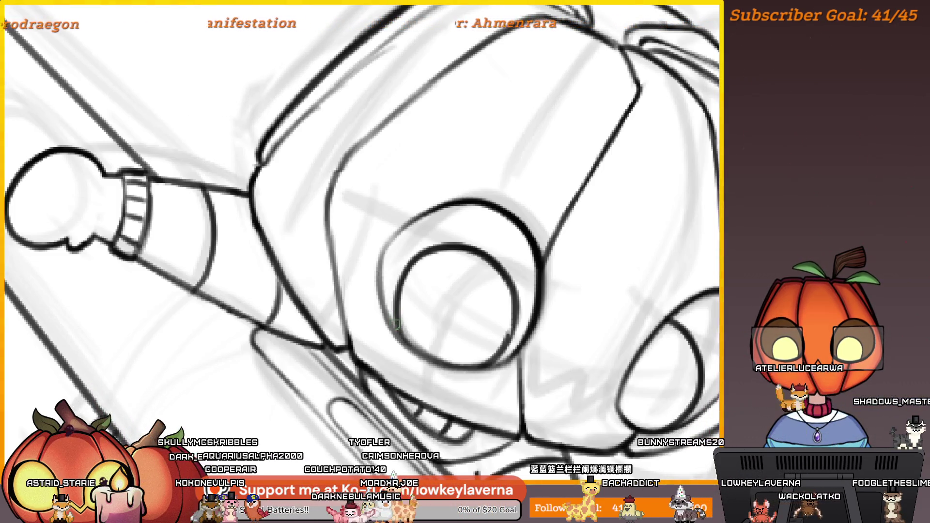
{"action": "scroll", "coordinate": [480, 276], "scroll_direction": "up", "scroll_amount": 3}
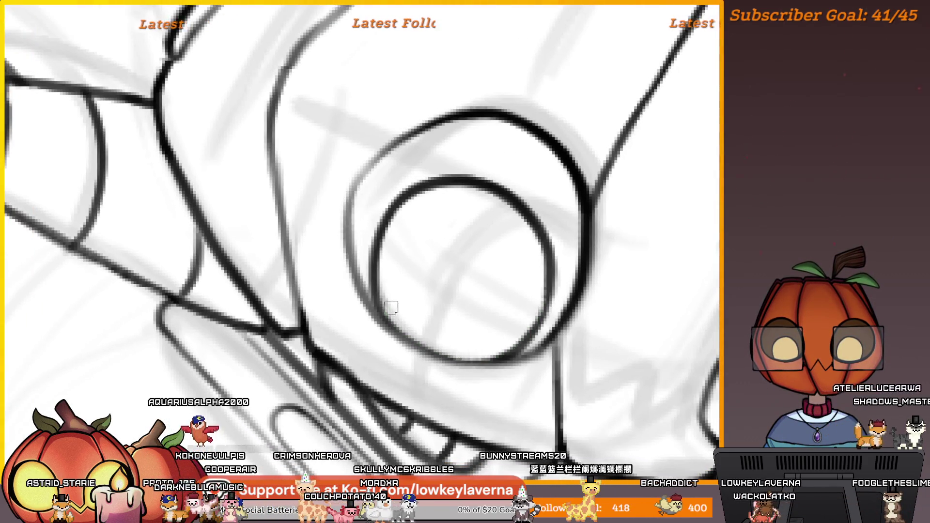
{"action": "scroll", "coordinate": [525, 284], "scroll_direction": "down", "scroll_amount": 2}
{"action": "mouse_move", "coordinate": [535, 293]}
{"action": "left_mouse_down"}
{"action": "mouse_move", "coordinate": [259, 333]}
{"action": "mouse_move", "coordinate": [599, 302]}
{"action": "left_mouse_up"}
{"action": "scroll", "coordinate": [518, 336], "scroll_direction": "down", "scroll_amount": 1}
{"action": "scroll", "coordinate": [510, 343], "scroll_direction": "up", "scroll_amount": 1}
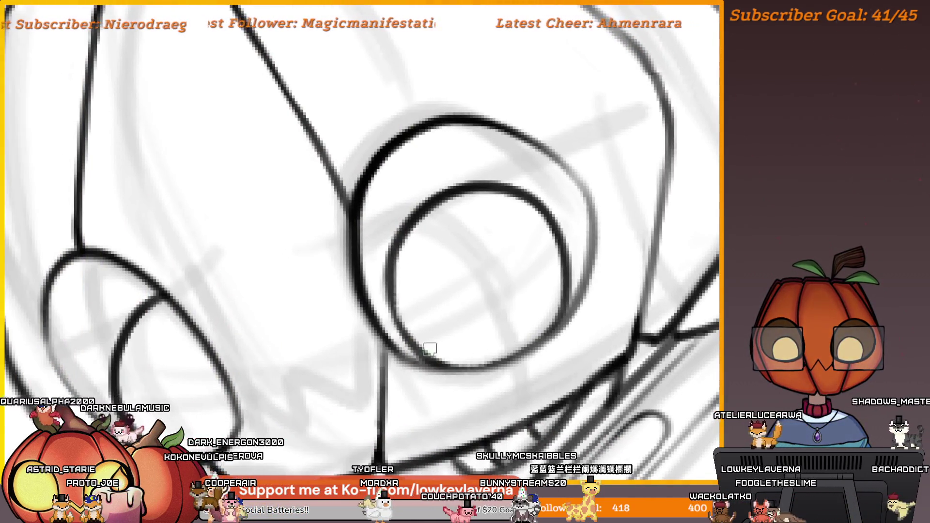
{"action": "scroll", "coordinate": [506, 208], "scroll_direction": "up", "scroll_amount": 1}
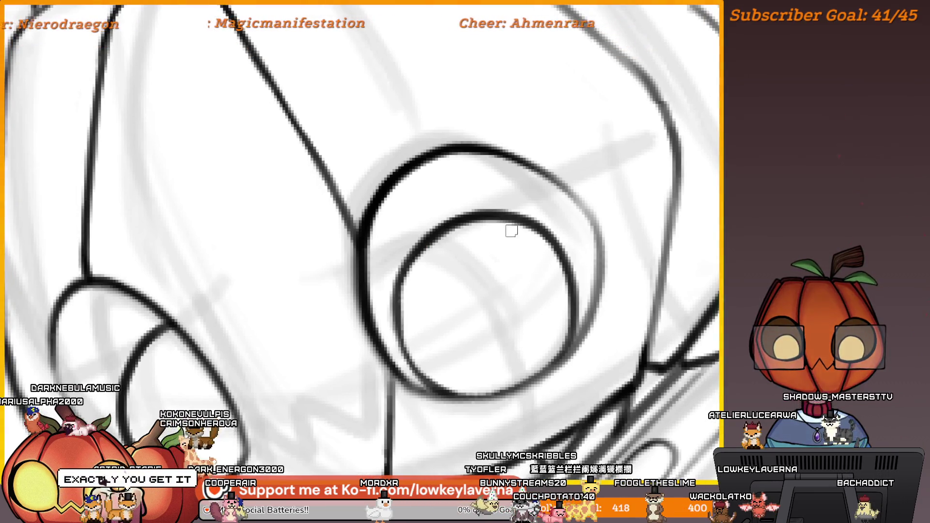
{"action": "scroll", "coordinate": [502, 346], "scroll_direction": "down", "scroll_amount": 3}
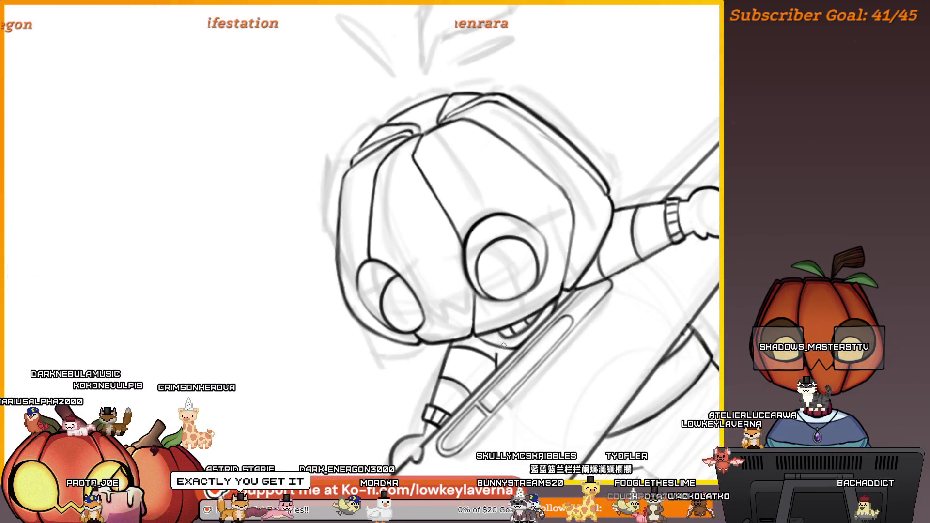
- Zoom in closely on the character's right eye
{"action": "scroll", "coordinate": [493, 268], "scroll_direction": "up", "scroll_amount": 1}
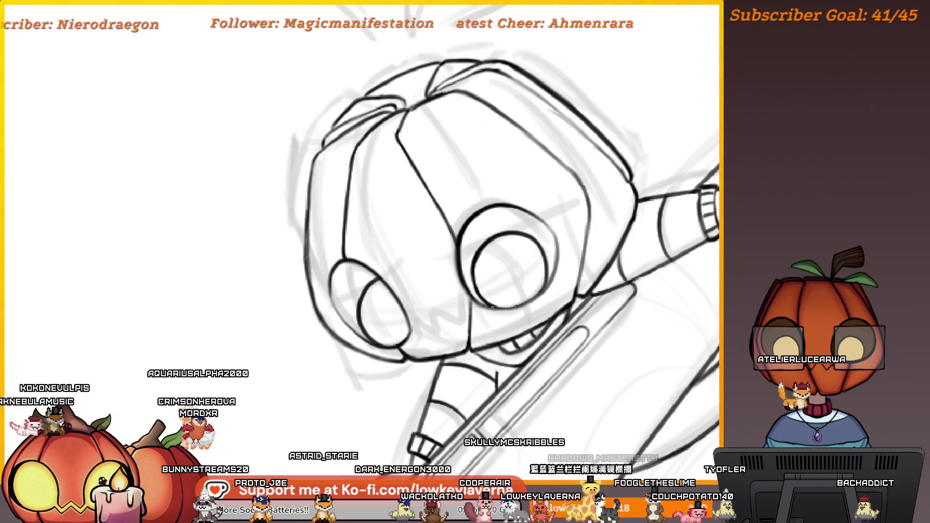
{"action": "scroll", "coordinate": [546, 282], "scroll_direction": "up", "scroll_amount": 1}
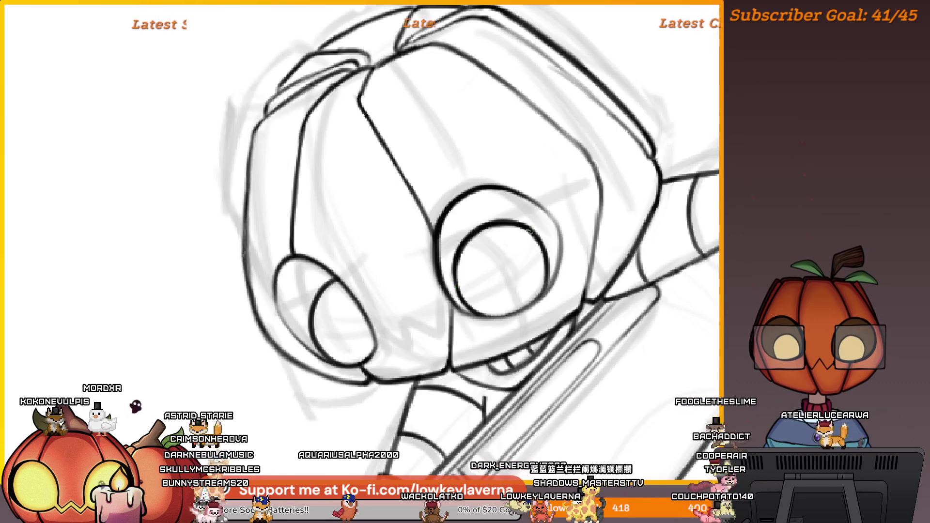
{"action": "scroll", "coordinate": [565, 253], "scroll_direction": "down", "scroll_amount": 2}
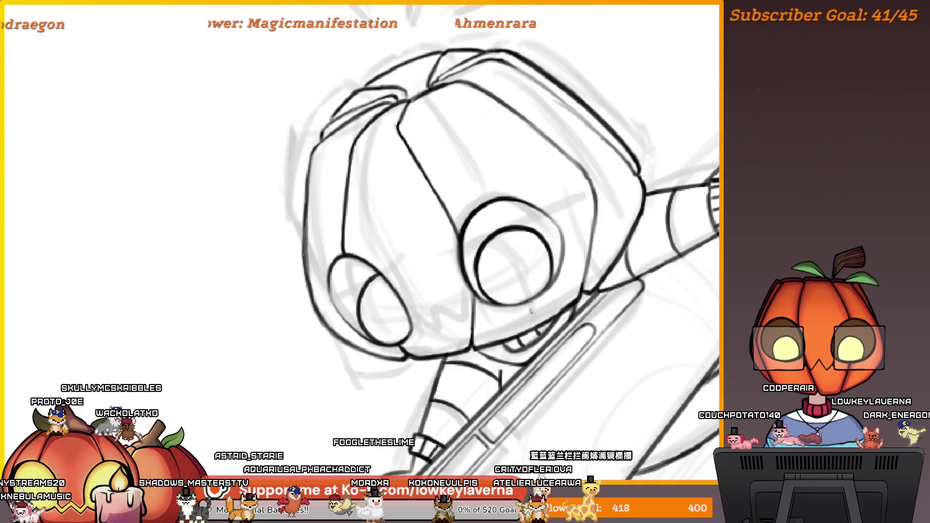
{"action": "left_click_drag", "start_coordinate": [576, 354], "coordinate": [527, 351]}
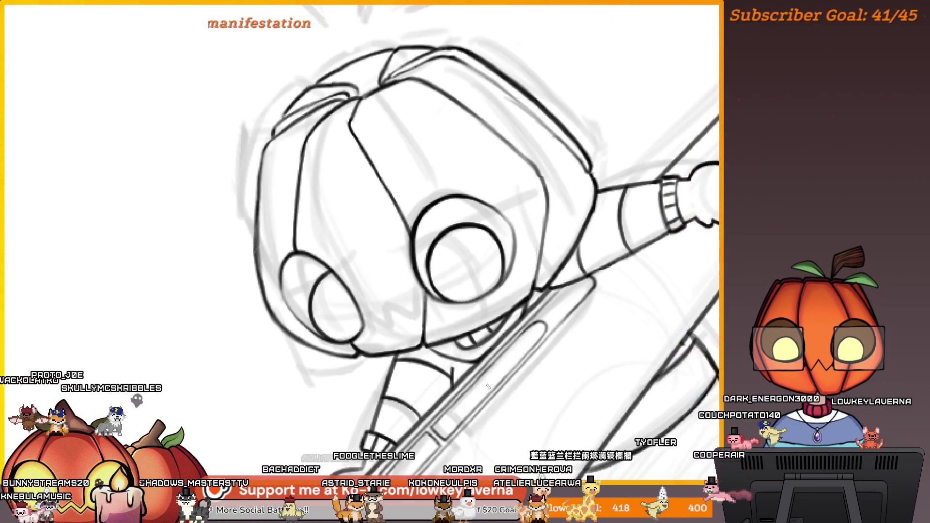
{"action": "mouse_move", "coordinate": [508, 350]}
{"action": "left_mouse_down"}
{"action": "mouse_move", "coordinate": [520, 348]}
{"action": "mouse_move", "coordinate": [520, 363]}
{"action": "mouse_move", "coordinate": [539, 367]}
{"action": "left_mouse_up"}
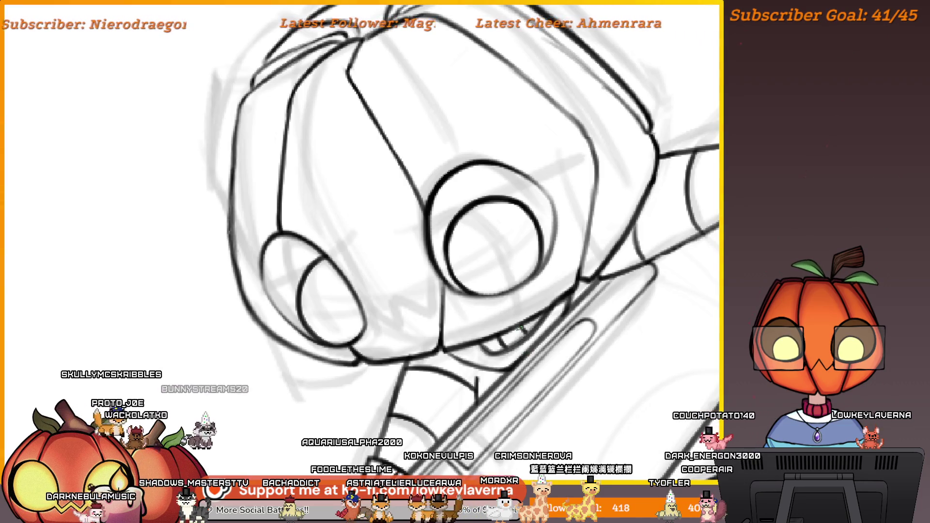
{"action": "mouse_move", "coordinate": [568, 241]}
{"action": "left_mouse_down"}
{"action": "mouse_move", "coordinate": [545, 154]}
{"action": "mouse_move", "coordinate": [621, 179]}
{"action": "left_mouse_up"}
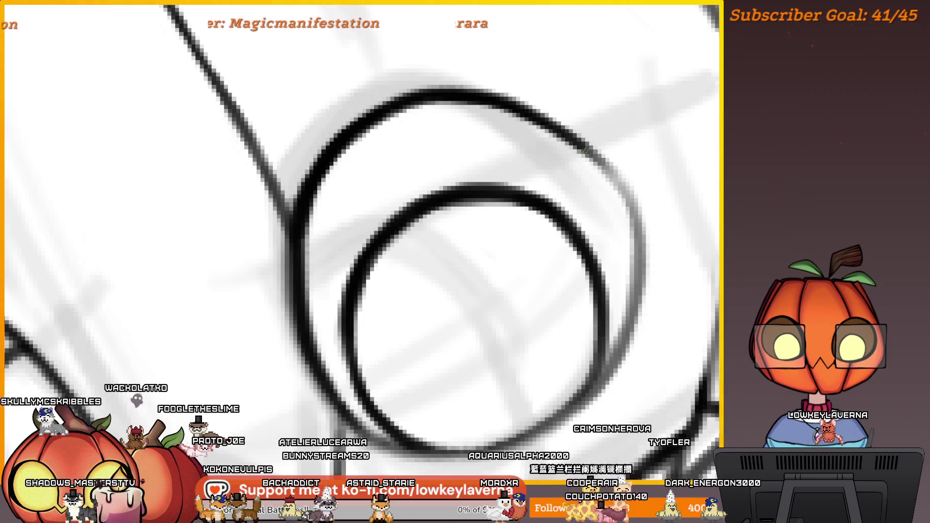
{"action": "scroll", "coordinate": [628, 192], "scroll_direction": "down", "scroll_amount": 5}
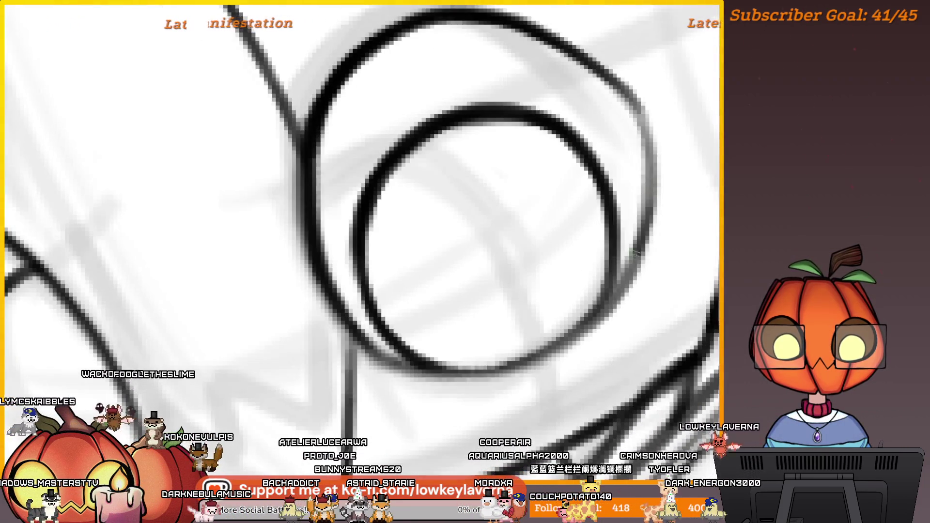
{"action": "scroll", "coordinate": [666, 201], "scroll_direction": "left", "scroll_amount": 3}
- Ink over the lower-right arc of the right eye circle in two strokes
{"action": "mouse_move", "coordinate": [666, 201]}
{"action": "left_mouse_down"}
{"action": "mouse_move", "coordinate": [615, 271]}
{"action": "mouse_move", "coordinate": [547, 314]}
{"action": "left_mouse_up"}
{"action": "mouse_move", "coordinate": [625, 276]}
{"action": "left_mouse_down"}
{"action": "mouse_move", "coordinate": [547, 315]}
{"action": "mouse_move", "coordinate": [446, 329]}
{"action": "left_mouse_up"}
{"action": "scroll", "coordinate": [358, 286], "scroll_direction": "down", "scroll_amount": 1}
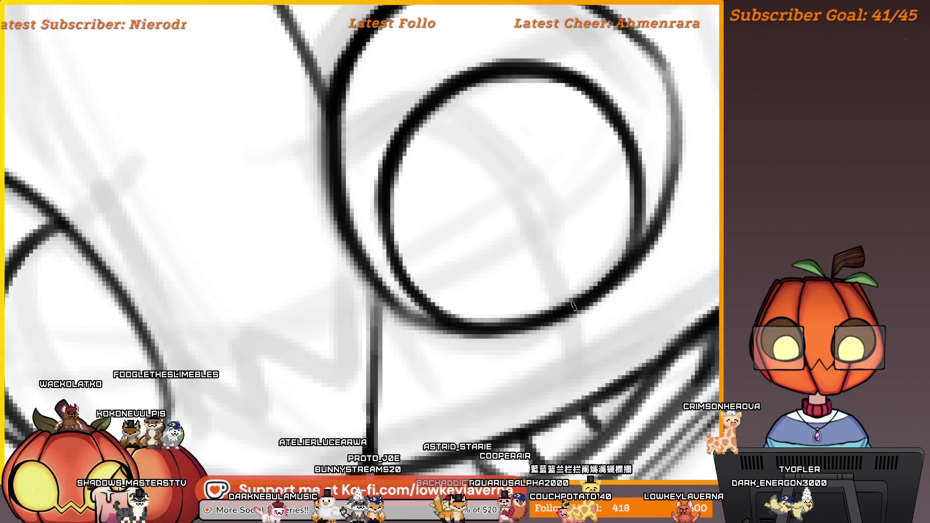
{"action": "scroll", "coordinate": [672, 190], "scroll_direction": "down", "scroll_amount": 2}
{"action": "scroll", "coordinate": [673, 190], "scroll_direction": "down", "scroll_amount": 1}
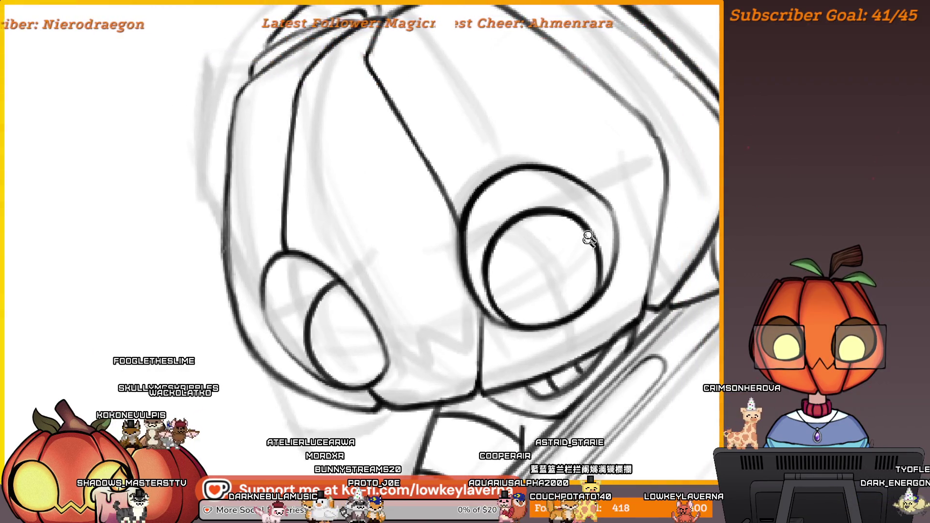
{"action": "scroll", "coordinate": [587, 239], "scroll_direction": "down", "scroll_amount": 2}
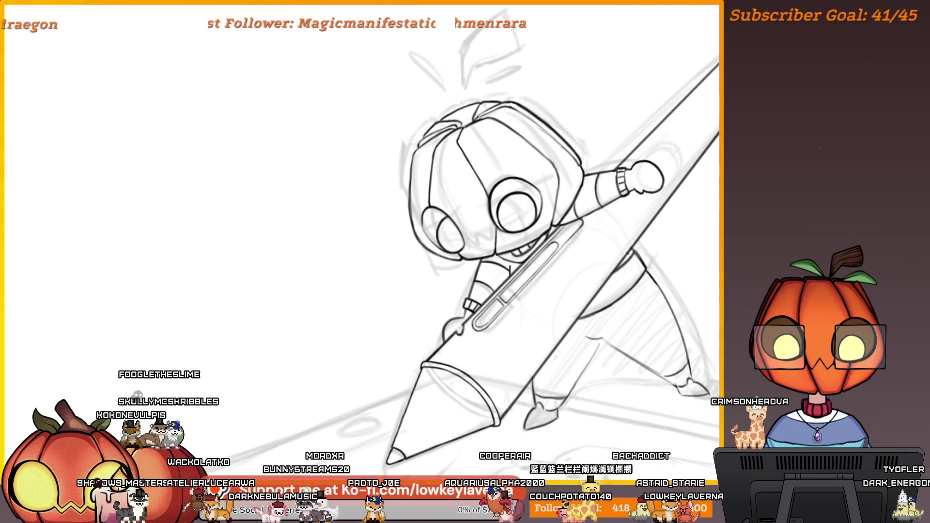
- Unmirror the canvas and zoom in close on the robot's head and pen
{"action": "scroll", "coordinate": [561, 118], "scroll_direction": "up", "scroll_amount": 3}
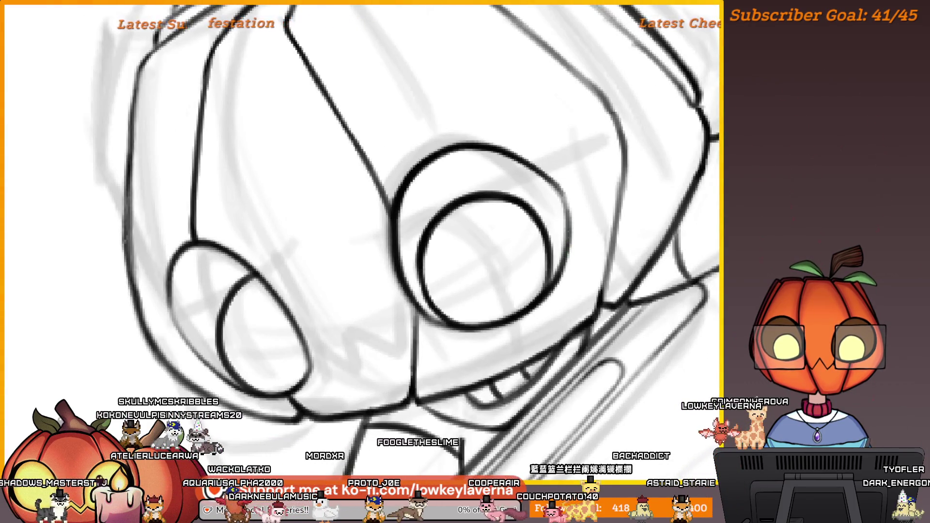
{"action": "scroll", "coordinate": [540, 170], "scroll_direction": "down", "scroll_amount": 5}
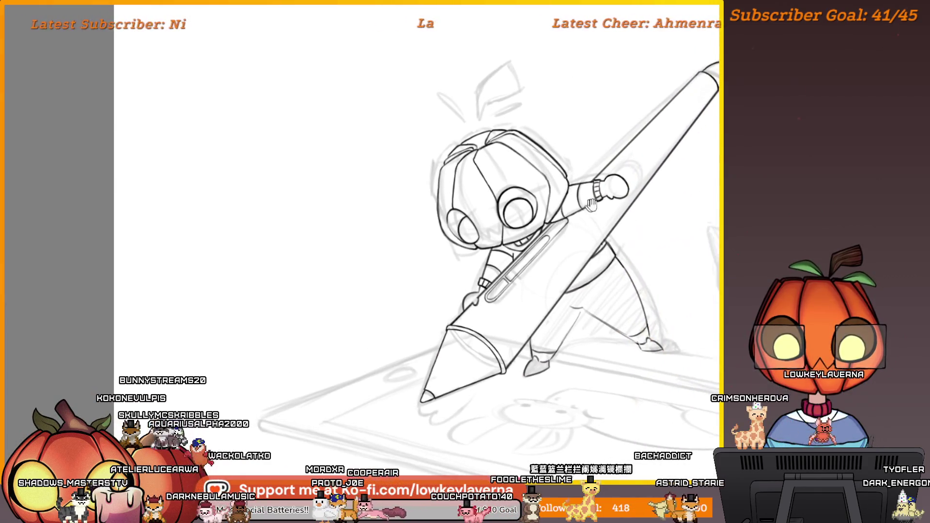
{"action": "scroll", "coordinate": [591, 218], "scroll_direction": "down", "scroll_amount": 3}
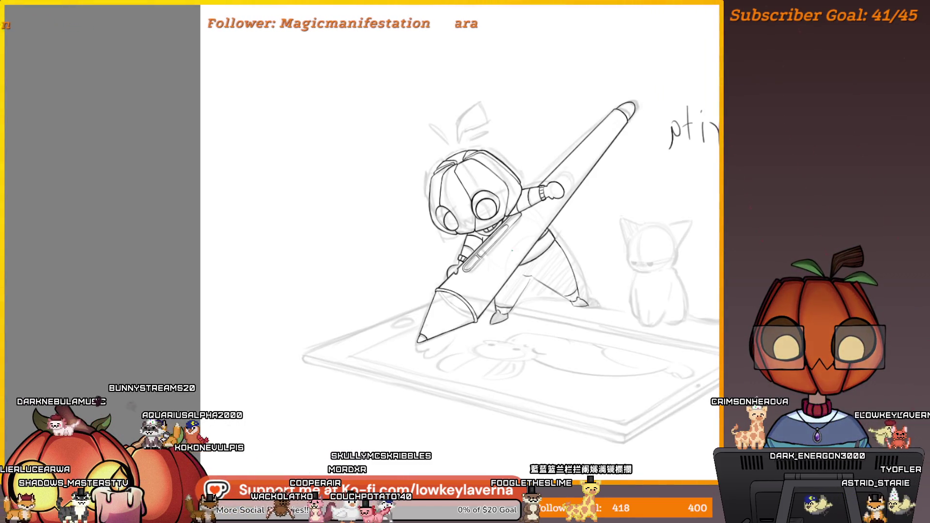
{"action": "left_click_drag", "start_coordinate": [485, 218], "coordinate": [478, 247]}
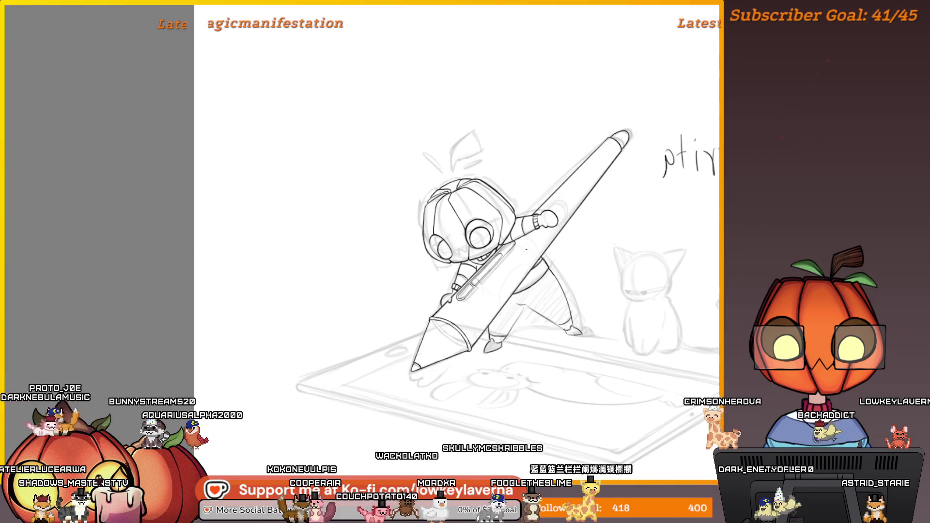
{"action": "key", "text": "m"}
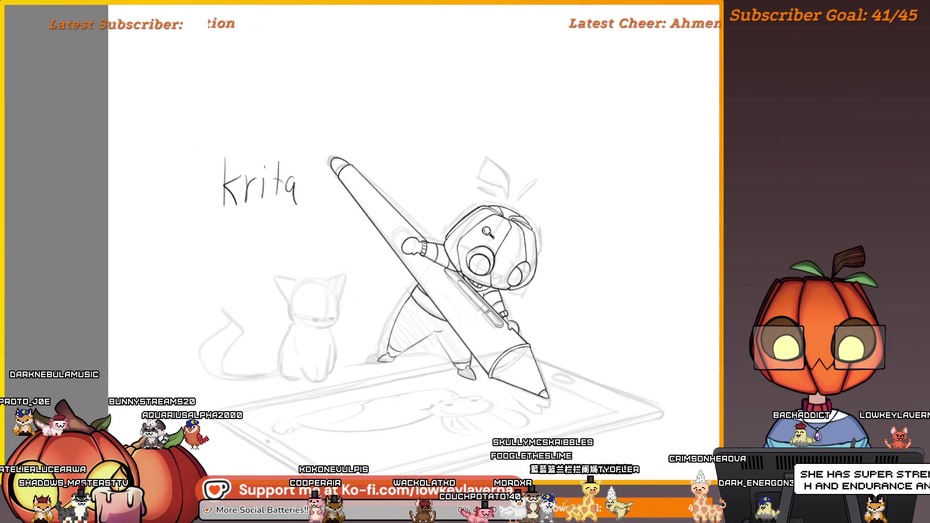
{"action": "mouse_move", "coordinate": [488, 233]}
{"action": "left_mouse_down"}
{"action": "mouse_move", "coordinate": [561, 108]}
{"action": "mouse_move", "coordinate": [614, 131]}
{"action": "left_mouse_up"}
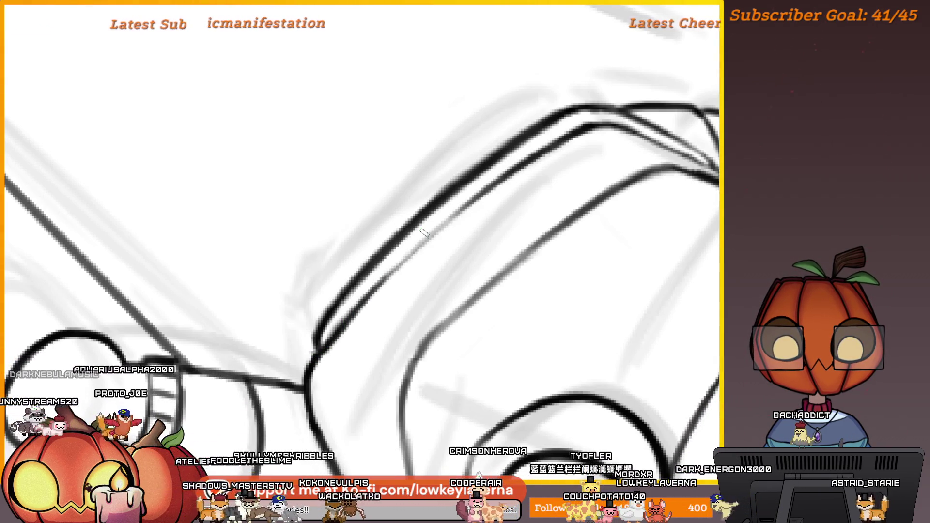
{"action": "left_click_drag", "start_coordinate": [382, 300], "coordinate": [346, 336]}
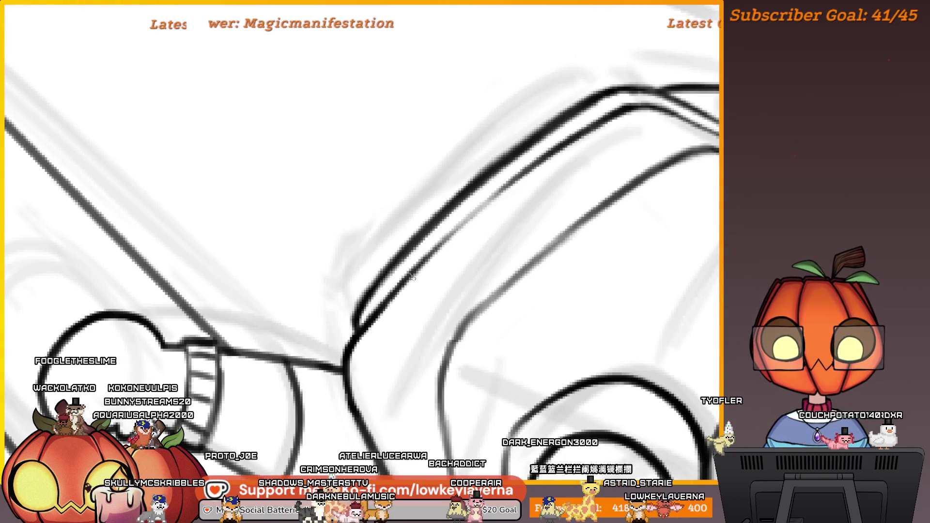
- Zoom in twice on the raised arm, then back out to the whole drawing
{"action": "key", "text": "2"}
{"action": "left_click", "coordinate": [459, 263]}
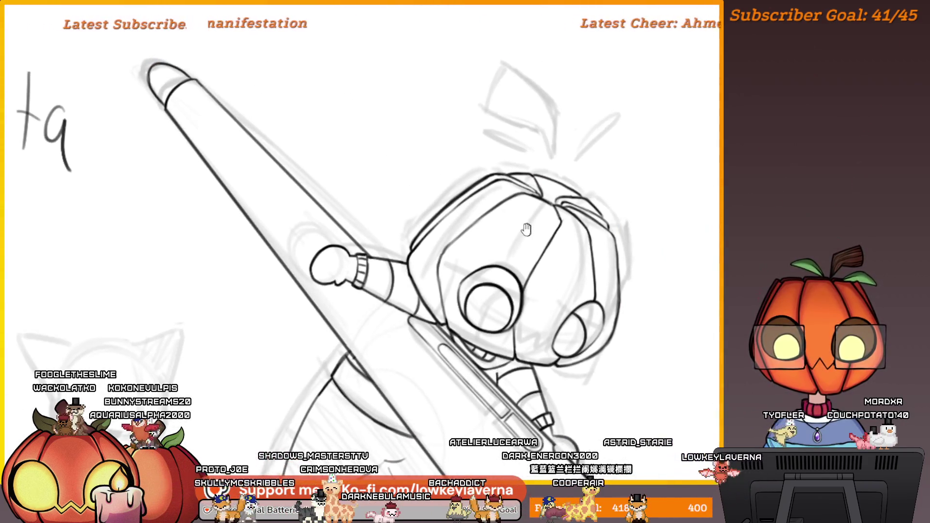
{"action": "left_click", "coordinate": [459, 263]}
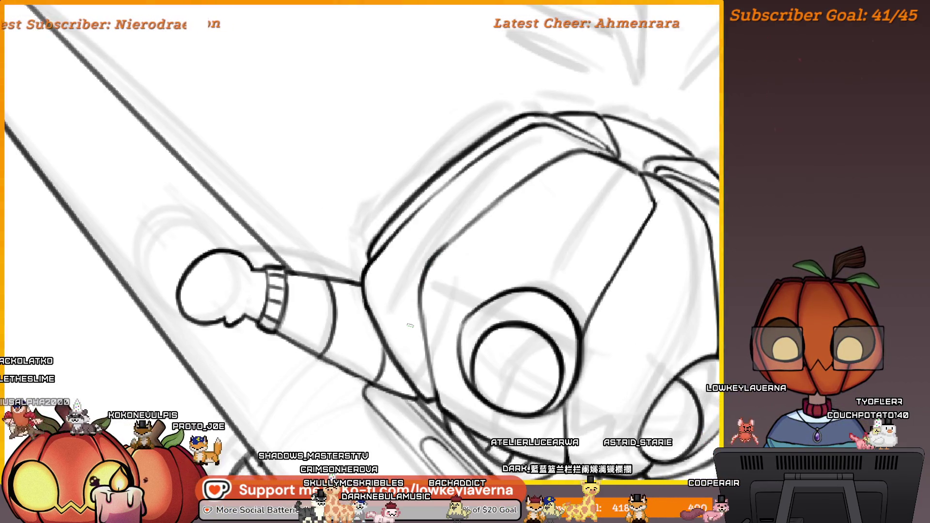
{"action": "key", "text": "2"}
- Zoom in on the head, mirror the view, and frame the head and raised hand
{"action": "mouse_move", "coordinate": [515, 226]}
{"action": "left_mouse_down"}
{"action": "mouse_move", "coordinate": [514, 242]}
{"action": "mouse_move", "coordinate": [520, 183]}
{"action": "mouse_move", "coordinate": [602, 110]}
{"action": "left_mouse_up"}
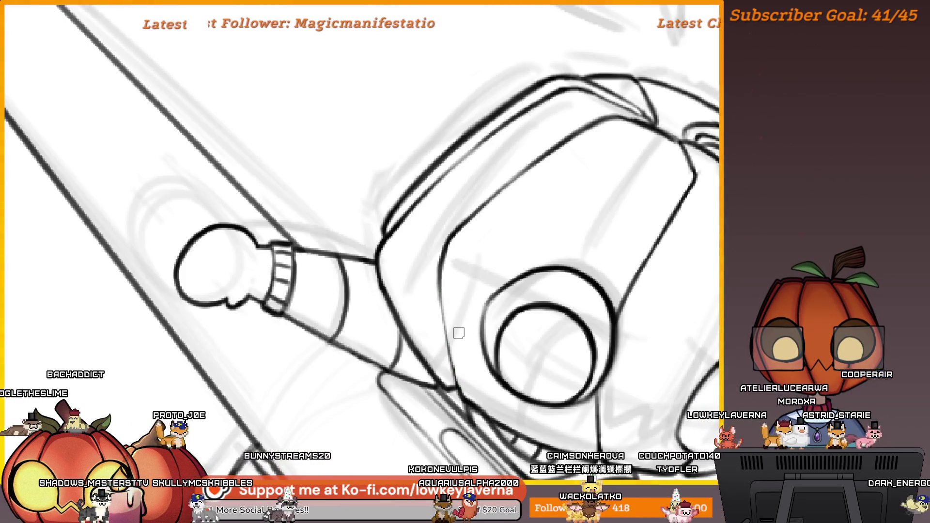
{"action": "key", "text": "m"}
{"action": "left_click_drag", "start_coordinate": [262, 290], "coordinate": [288, 289]}
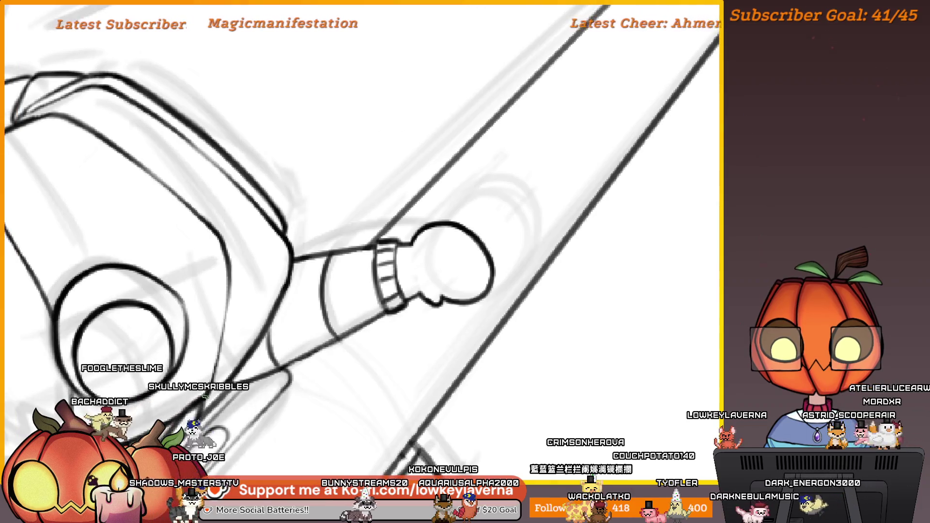
{"action": "left_click_drag", "start_coordinate": [208, 383], "coordinate": [408, 282]}
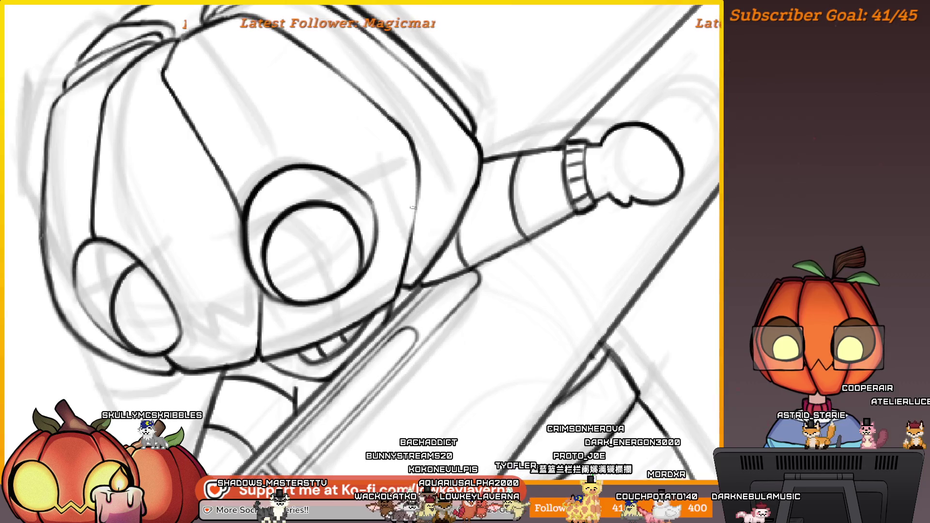
{"action": "left_click_drag", "start_coordinate": [427, 140], "coordinate": [473, 231]}
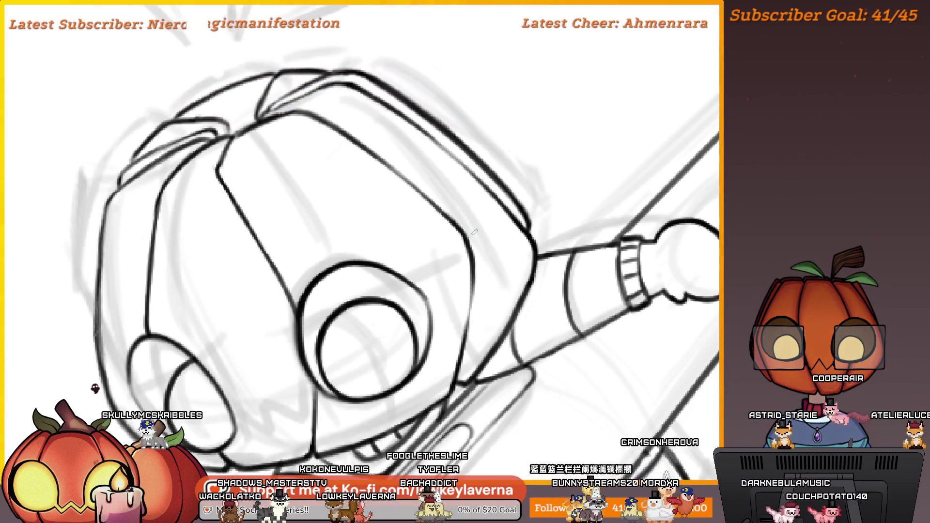
- Unflip the canvas and zoom out in stages past the arm, cuff and head
{"action": "key", "text": "h"}
{"action": "scroll", "coordinate": [529, 276], "scroll_direction": "up", "scroll_amount": 3}
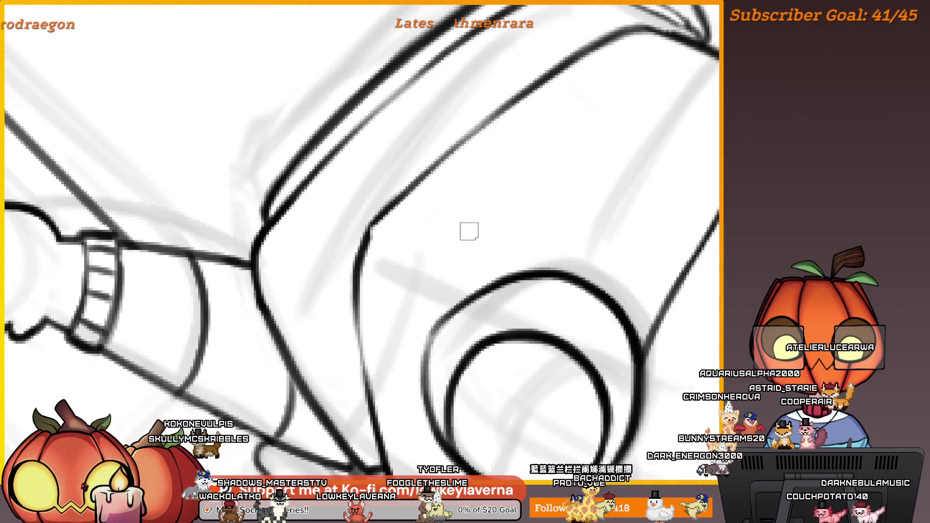
{"action": "scroll", "coordinate": [469, 231], "scroll_direction": "down", "scroll_amount": 2}
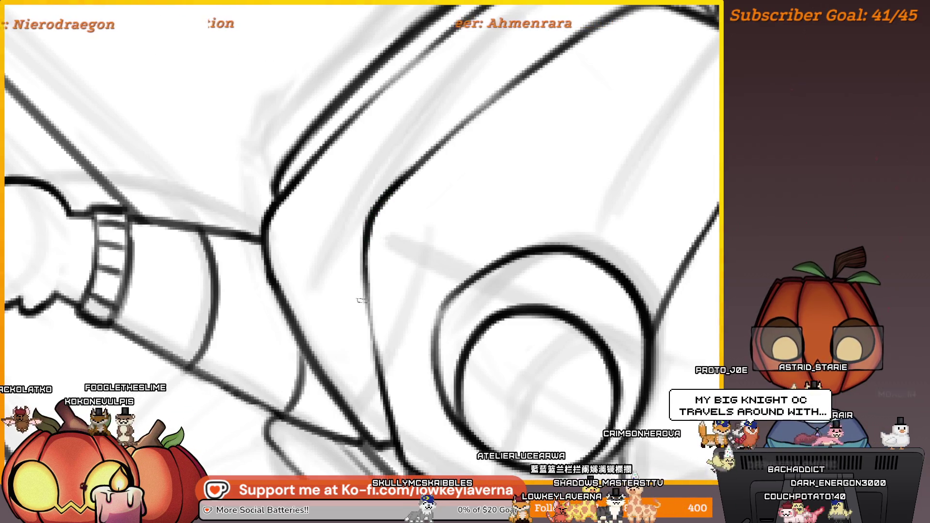
{"action": "left_click_drag", "start_coordinate": [405, 284], "coordinate": [516, 273]}
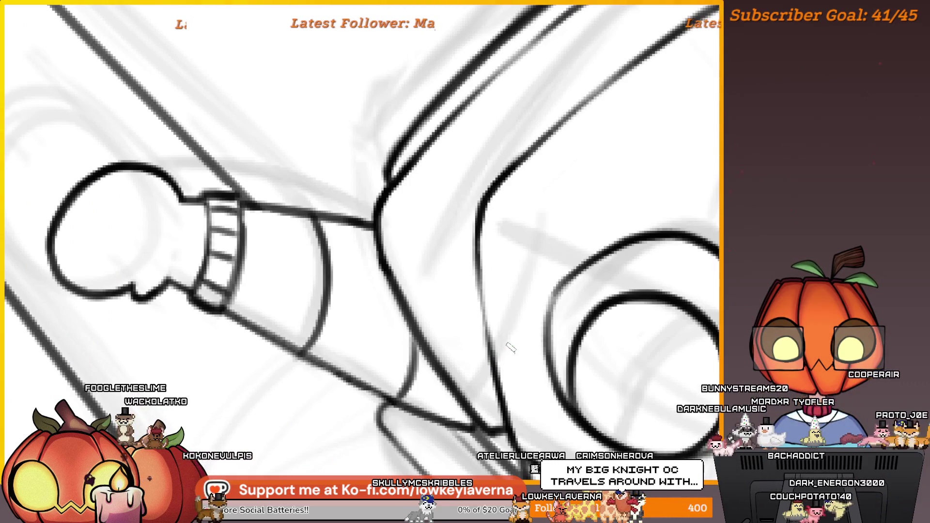
{"action": "scroll", "coordinate": [536, 288], "scroll_direction": "down", "scroll_amount": 1}
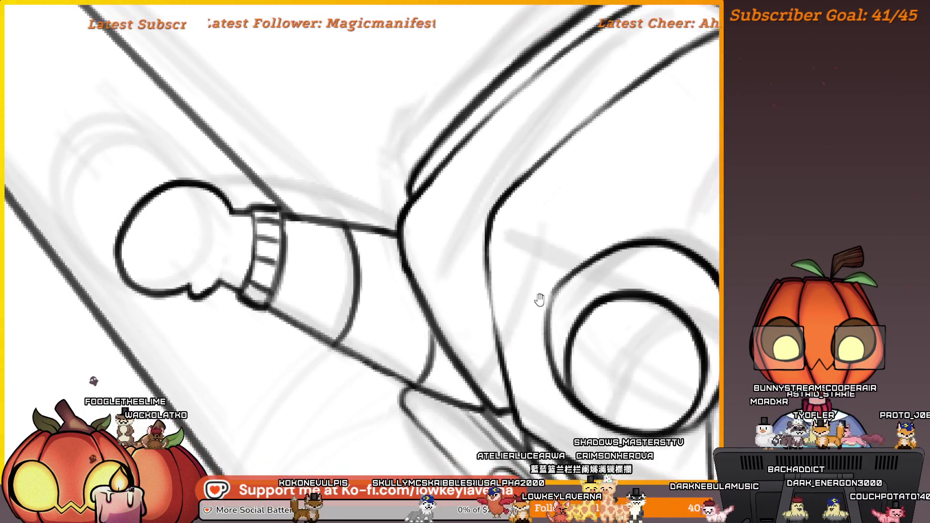
{"action": "scroll", "coordinate": [542, 295], "scroll_direction": "down", "scroll_amount": 1}
{"action": "left_click_drag", "start_coordinate": [541, 291], "coordinate": [511, 299]}
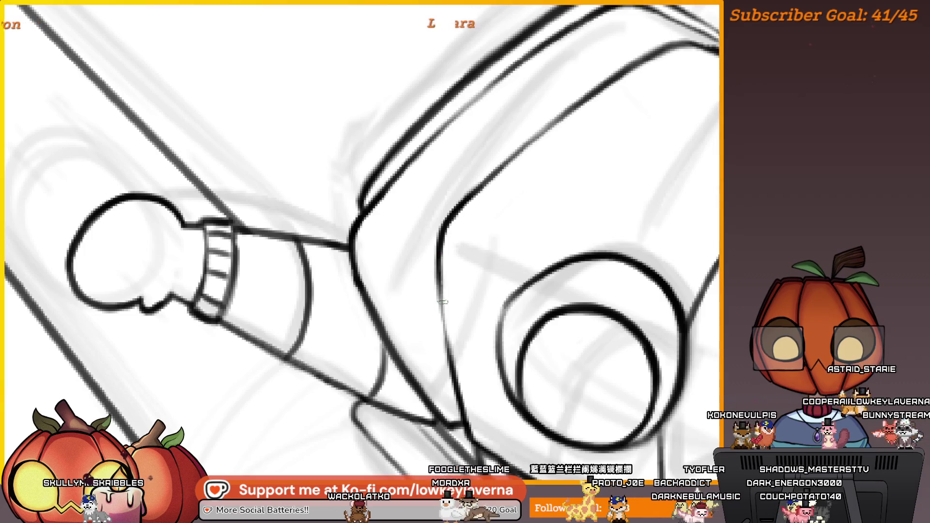
{"action": "left_click_drag", "start_coordinate": [507, 178], "coordinate": [486, 264]}
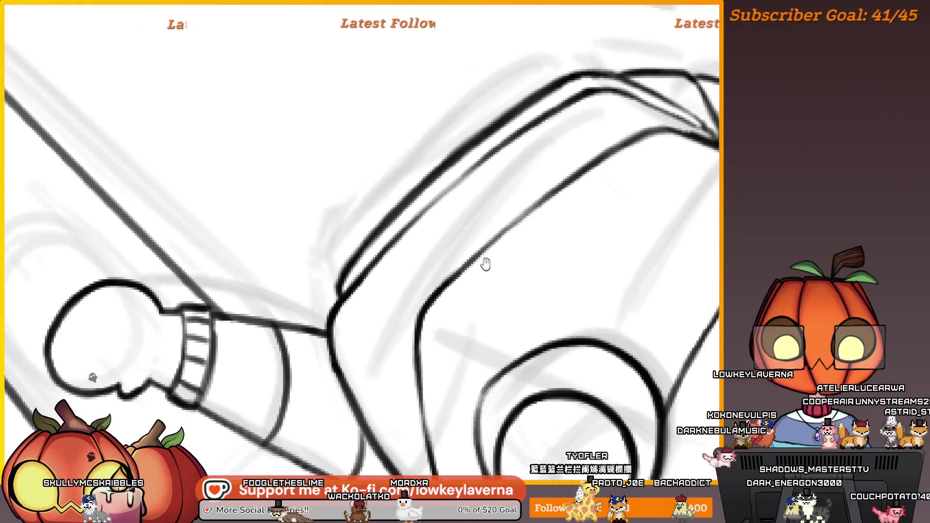
{"action": "scroll", "coordinate": [446, 271], "scroll_direction": "down", "scroll_amount": 3}
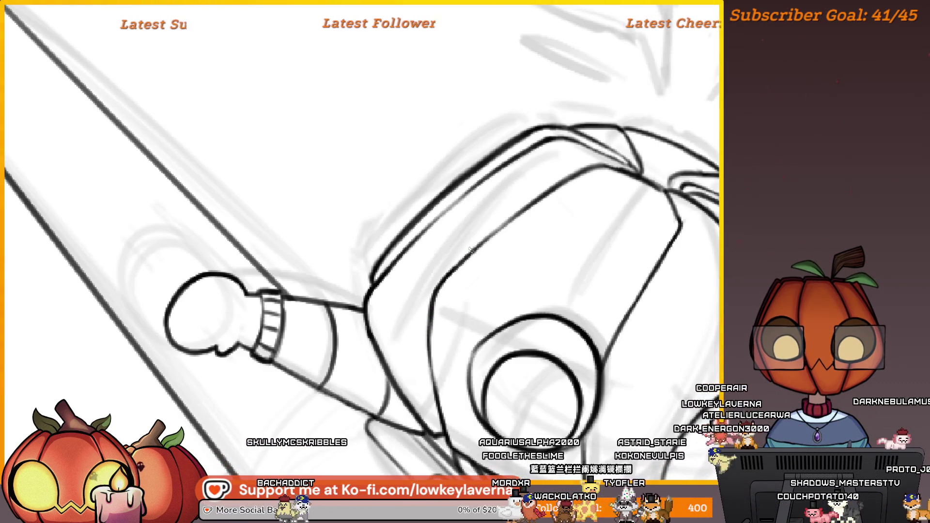
{"action": "left_click_drag", "start_coordinate": [450, 325], "coordinate": [464, 299]}
{"action": "scroll", "coordinate": [464, 299], "scroll_direction": "down", "scroll_amount": 2}
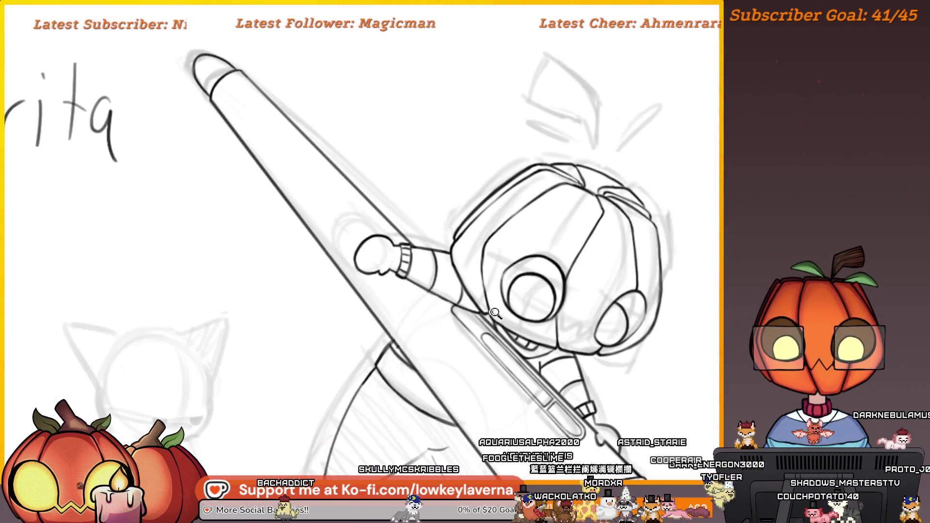
- Zoom out to the whole scene, centre it, and drag a horizontal line across it
{"action": "scroll", "coordinate": [506, 305], "scroll_direction": "up", "scroll_amount": 1}
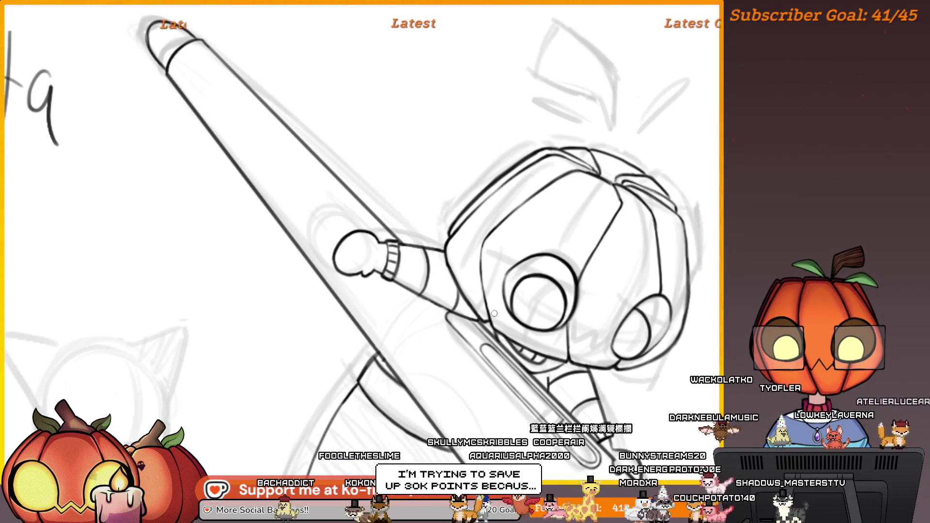
{"action": "scroll", "coordinate": [494, 314], "scroll_direction": "up", "scroll_amount": 1}
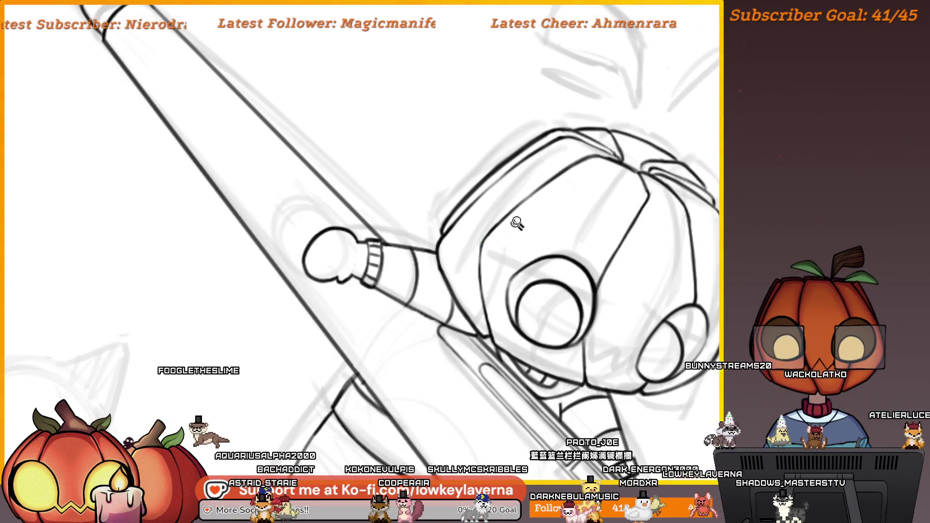
{"action": "scroll", "coordinate": [517, 223], "scroll_direction": "down", "scroll_amount": 3}
{"action": "scroll", "coordinate": [625, 276], "scroll_direction": "down", "scroll_amount": 1}
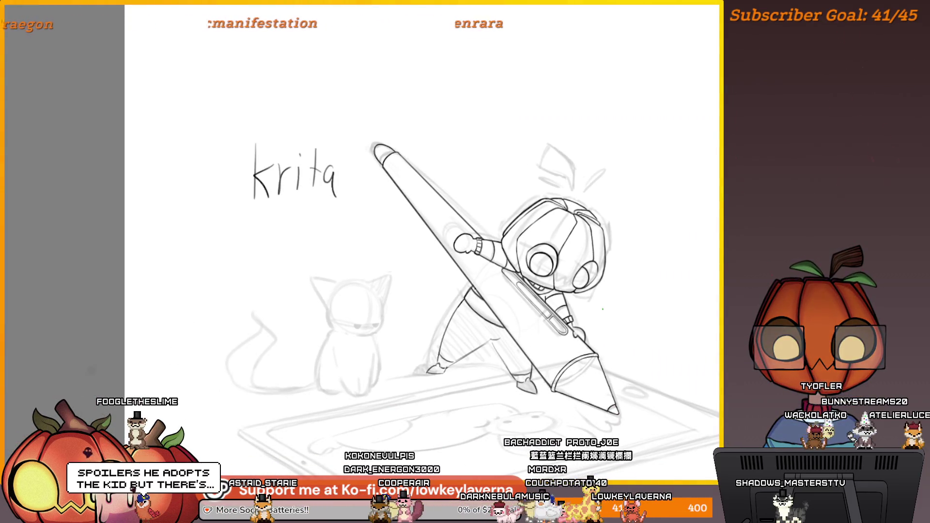
{"action": "scroll", "coordinate": [634, 281], "scroll_direction": "down", "scroll_amount": 2}
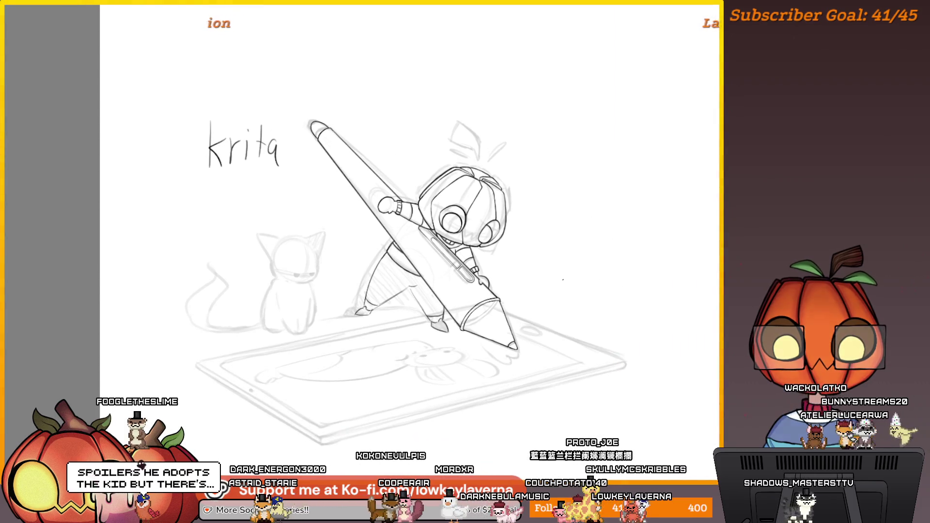
{"action": "left_click_drag", "start_coordinate": [538, 299], "coordinate": [557, 331]}
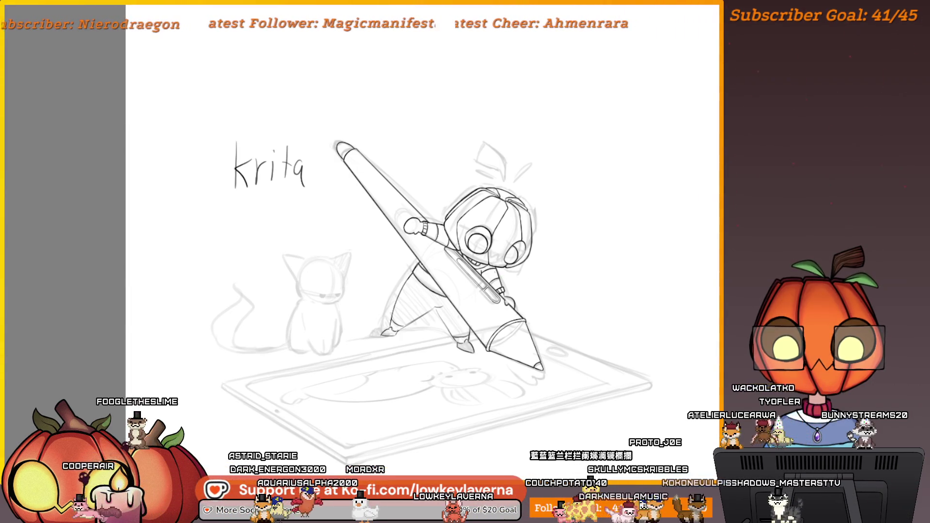
{"action": "left_click_drag", "start_coordinate": [541, 295], "coordinate": [545, 317]}
{"action": "left_click_drag", "start_coordinate": [515, 378], "coordinate": [507, 350]}
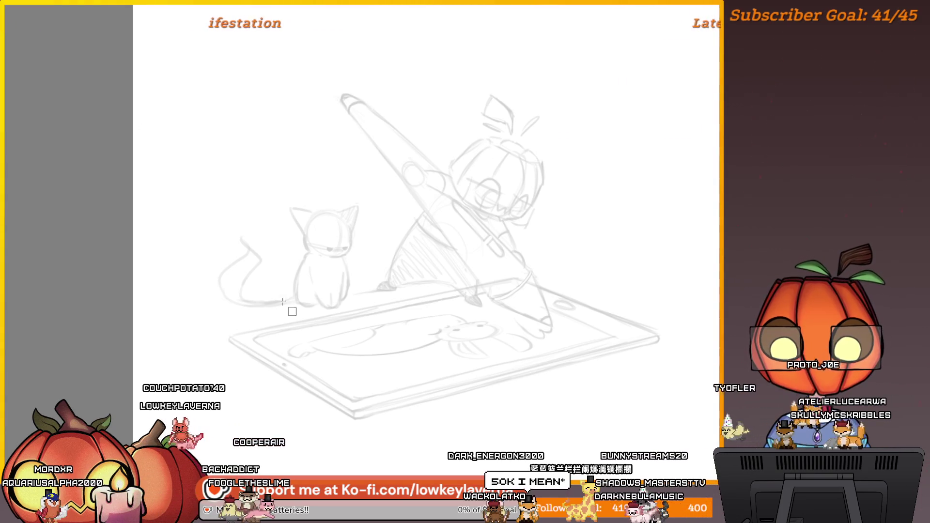
{"action": "mouse_move", "coordinate": [235, 337]}
{"action": "left_mouse_down"}
{"action": "mouse_move", "coordinate": [650, 335]}
{"action": "mouse_move", "coordinate": [651, 350]}
{"action": "left_mouse_up"}
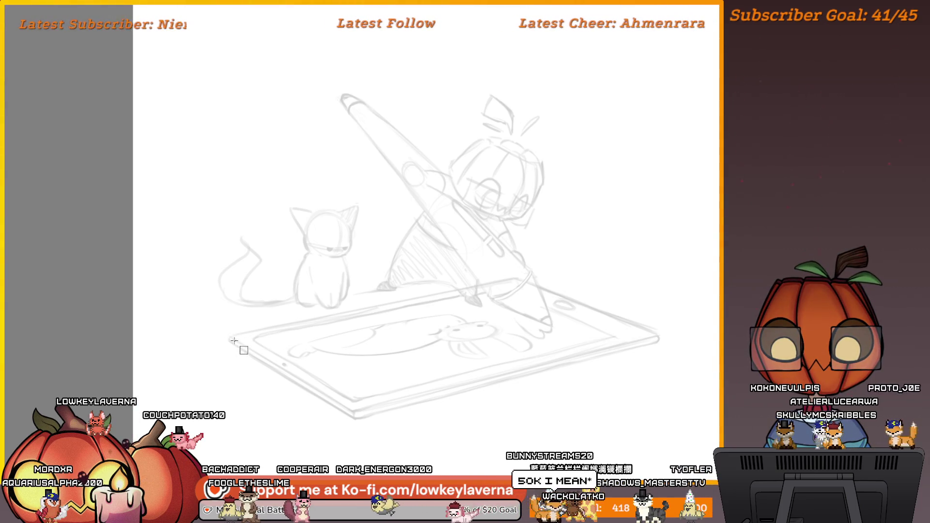
- Drag a wide rectangle outline spanning the cat and the character's legs
{"action": "mouse_move", "coordinate": [232, 338]}
{"action": "left_mouse_down"}
{"action": "mouse_move", "coordinate": [552, 262]}
{"action": "mouse_move", "coordinate": [655, 249]}
{"action": "mouse_move", "coordinate": [655, 207]}
{"action": "left_mouse_up"}
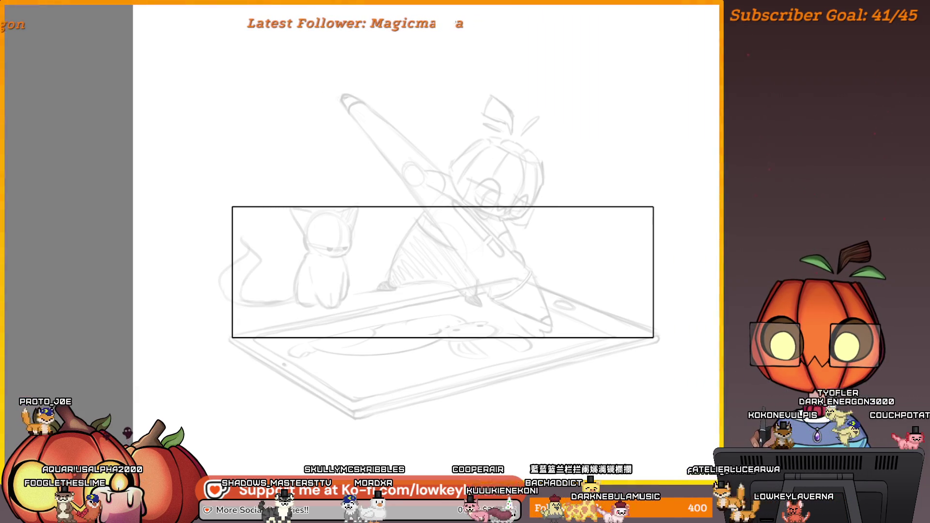
- Move the rectangle over the tablet and pull all four corners into perspective
{"action": "key", "text": "ctrl+t"}
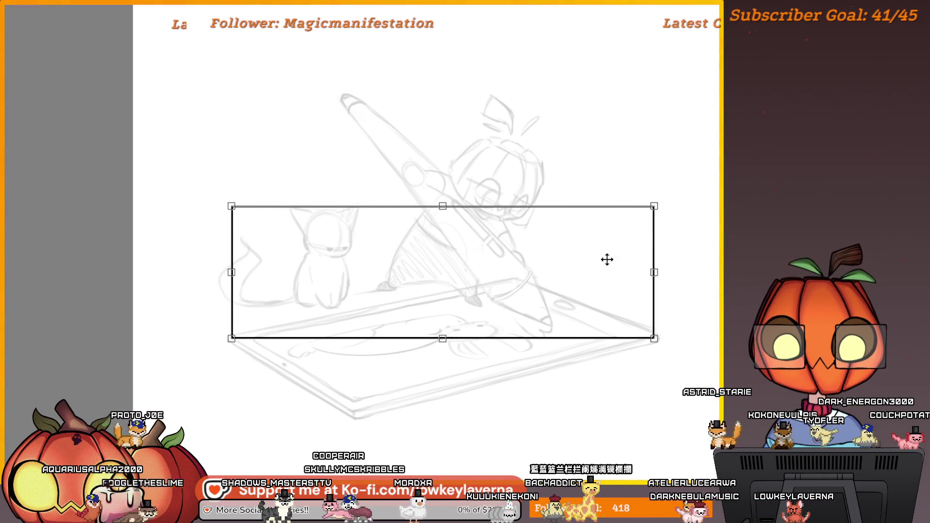
{"action": "left_click_drag", "start_coordinate": [585, 248], "coordinate": [560, 314]}
{"action": "left_click_drag", "start_coordinate": [625, 272], "coordinate": [514, 278]}
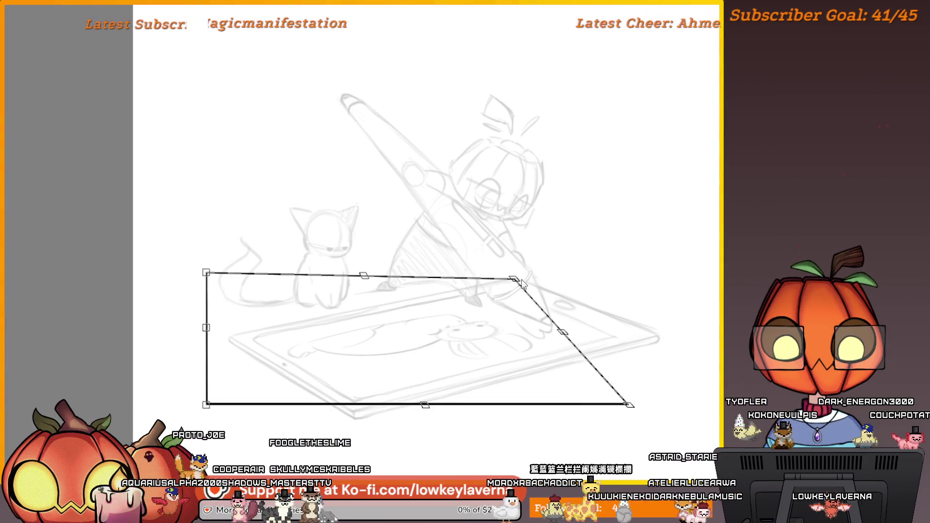
{"action": "left_click_drag", "start_coordinate": [631, 408], "coordinate": [661, 337]}
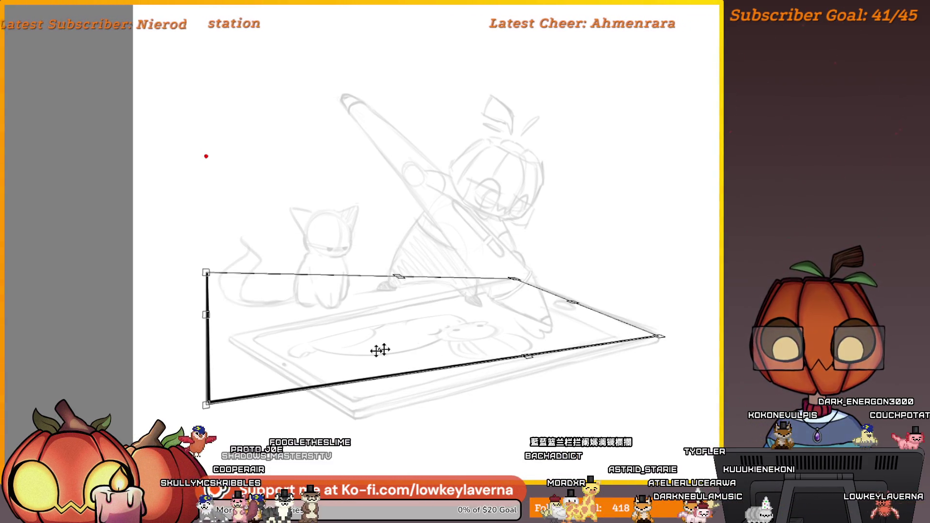
{"action": "left_click_drag", "start_coordinate": [208, 409], "coordinate": [351, 412]}
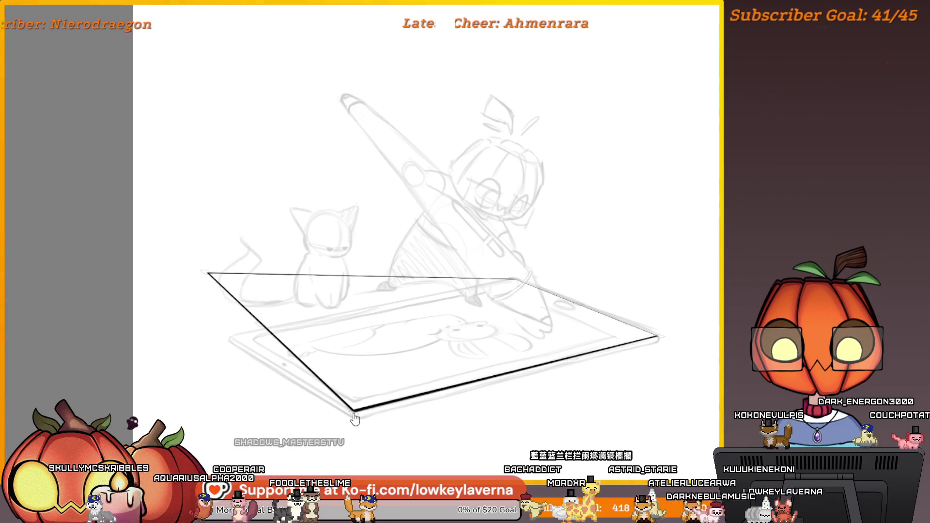
{"action": "mouse_move", "coordinate": [204, 272]}
{"action": "left_mouse_down"}
{"action": "mouse_move", "coordinate": [222, 344]}
{"action": "mouse_move", "coordinate": [231, 336]}
{"action": "left_mouse_up"}
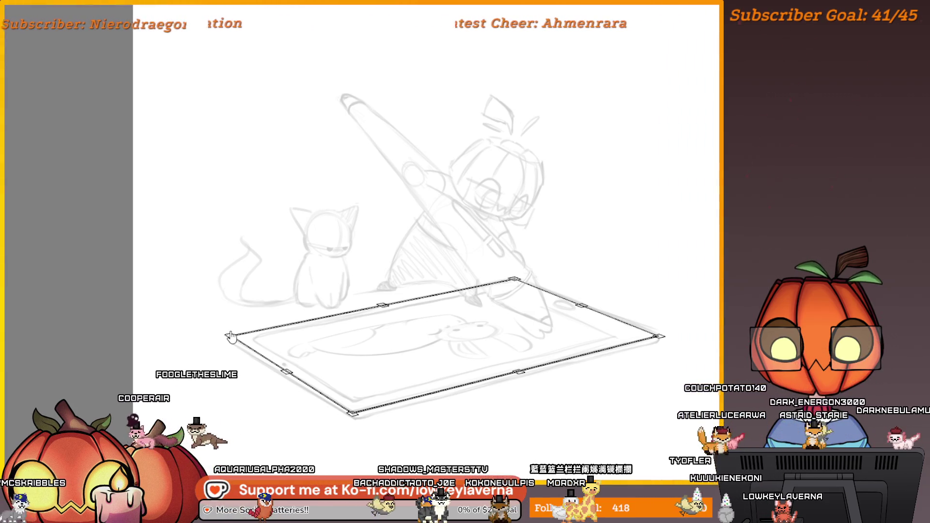
{"action": "left_click", "coordinate": [527, 297]}
- Push the tablet outline's right edge slightly outward, then apply the fit and duplicate it
{"action": "left_click", "coordinate": [527, 297]}
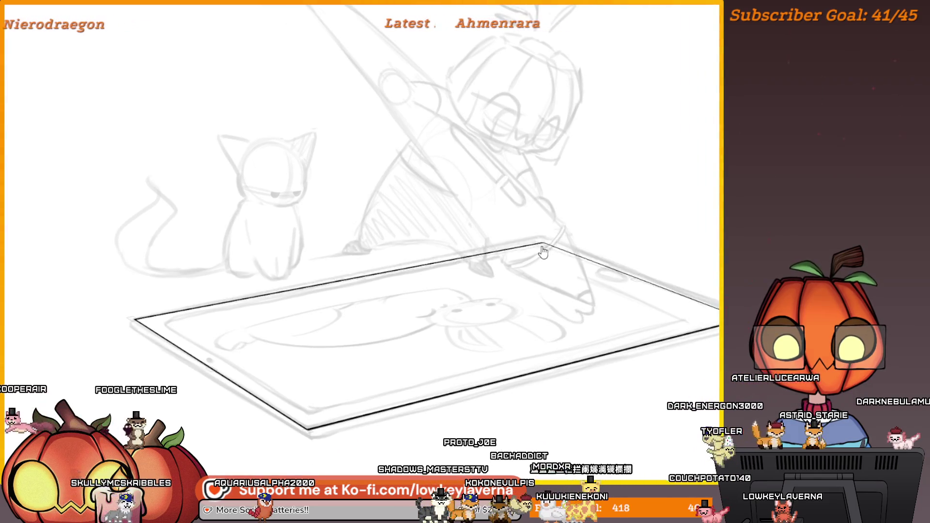
{"action": "scroll", "coordinate": [543, 250], "scroll_direction": "down", "scroll_amount": 3}
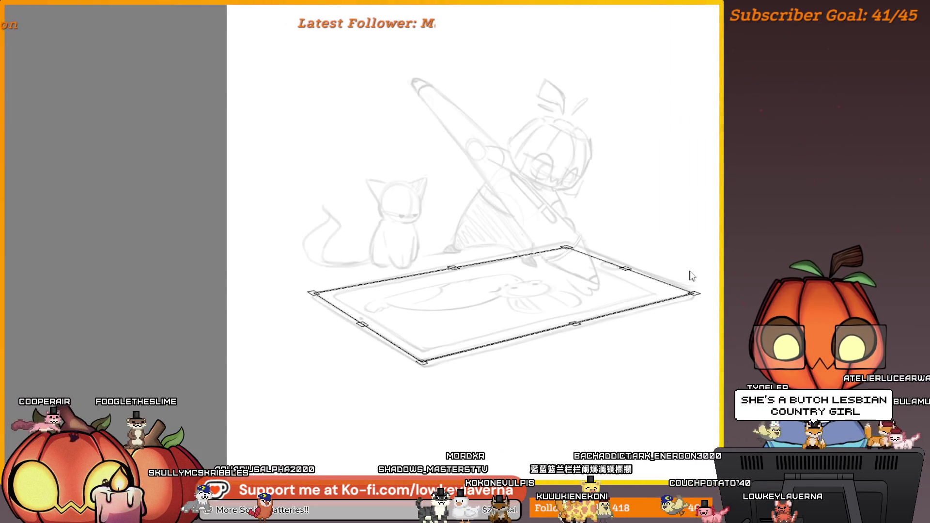
{"action": "left_click_drag", "start_coordinate": [599, 283], "coordinate": [604, 281]}
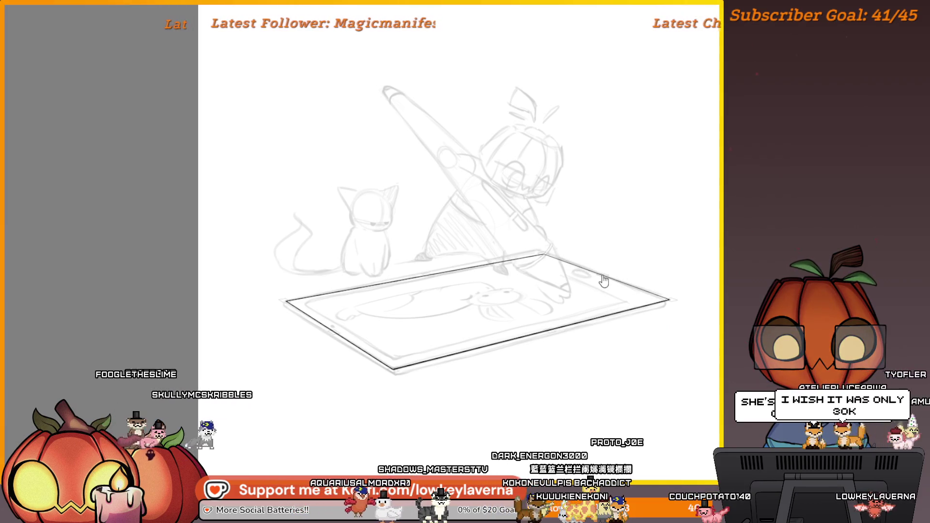
{"action": "scroll", "coordinate": [560, 320], "scroll_direction": "down", "scroll_amount": 2}
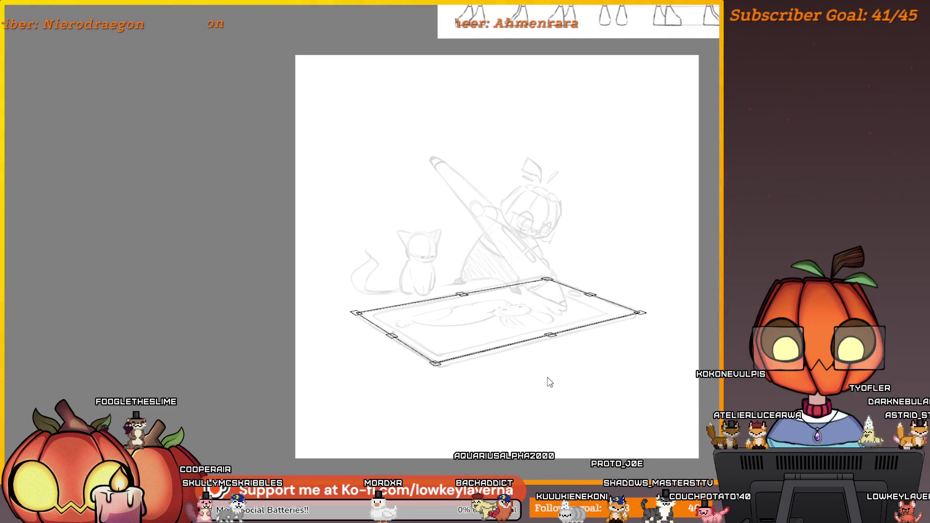
{"action": "key", "text": "Return"}
- Offset the duplicated outline slightly below the original for thickness and apply it
{"action": "left_click_drag", "start_coordinate": [509, 326], "coordinate": [505, 329]}
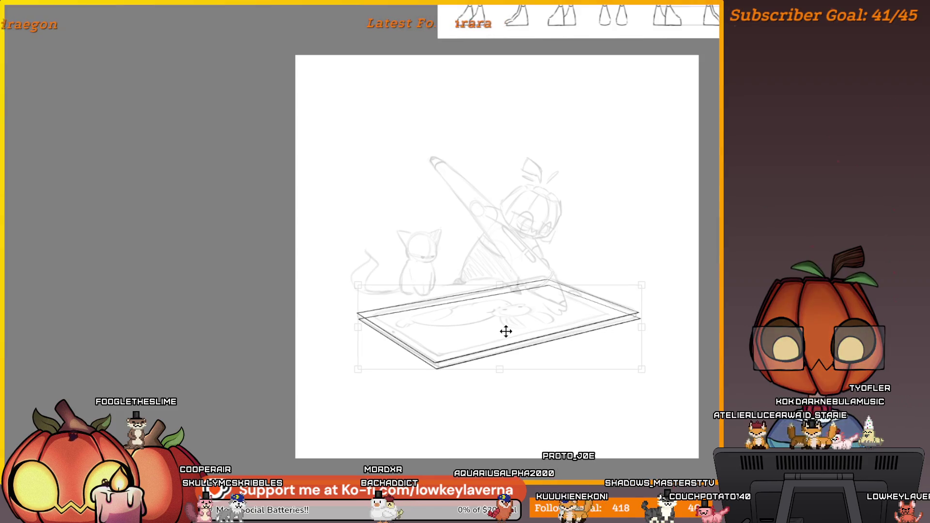
{"action": "scroll", "coordinate": [503, 333], "scroll_direction": "up", "scroll_amount": 2}
{"action": "left_click_drag", "start_coordinate": [504, 335], "coordinate": [505, 332]}
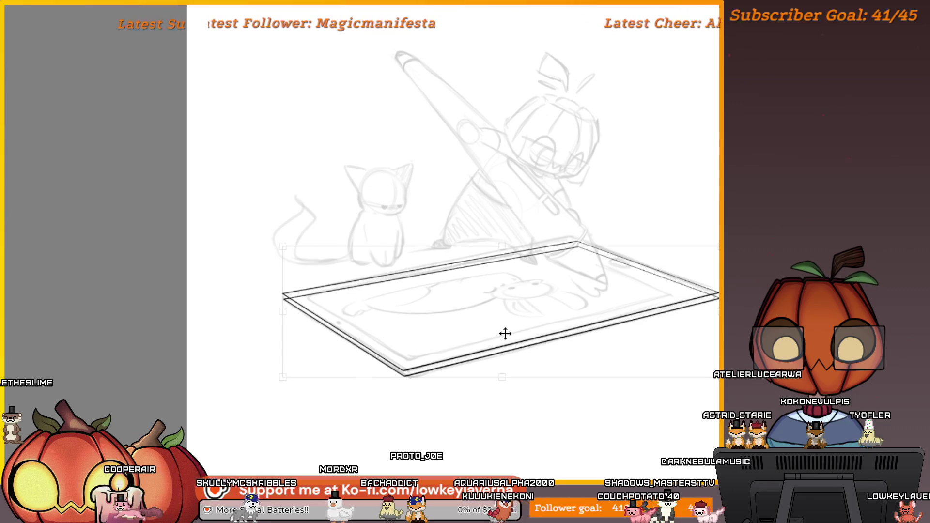
{"action": "scroll", "coordinate": [505, 332], "scroll_direction": "up", "scroll_amount": 2}
{"action": "left_click_drag", "start_coordinate": [385, 360], "coordinate": [390, 359]}
{"action": "scroll", "coordinate": [390, 359], "scroll_direction": "down", "scroll_amount": 2}
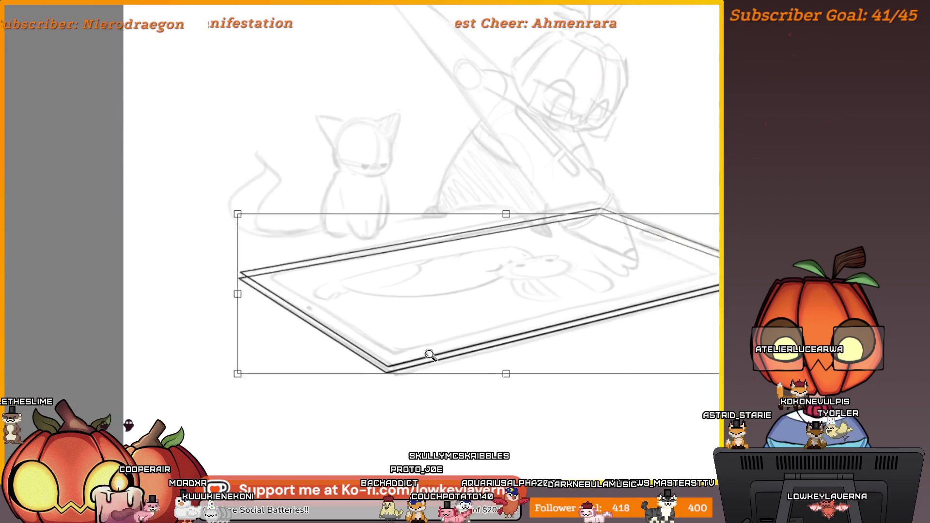
{"action": "scroll", "coordinate": [554, 345], "scroll_direction": "up", "scroll_amount": 3}
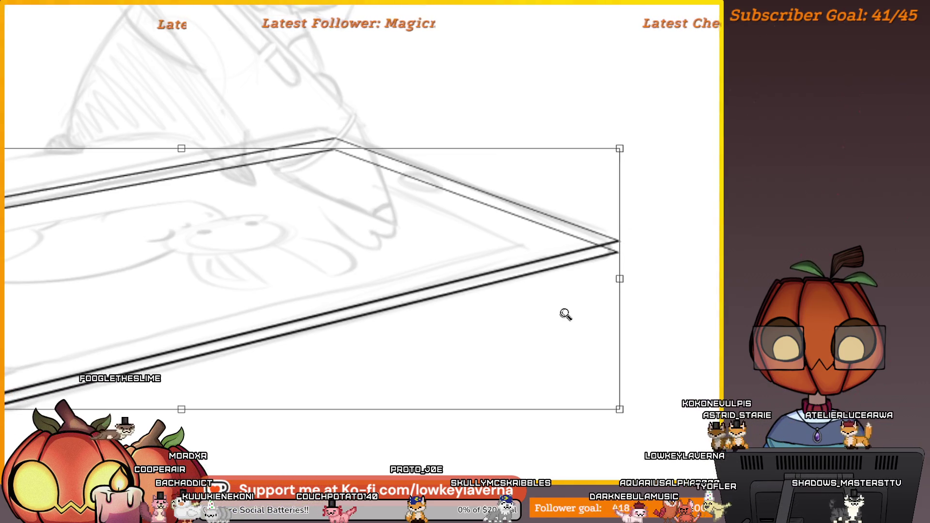
{"action": "scroll", "coordinate": [566, 315], "scroll_direction": "down", "scroll_amount": 2}
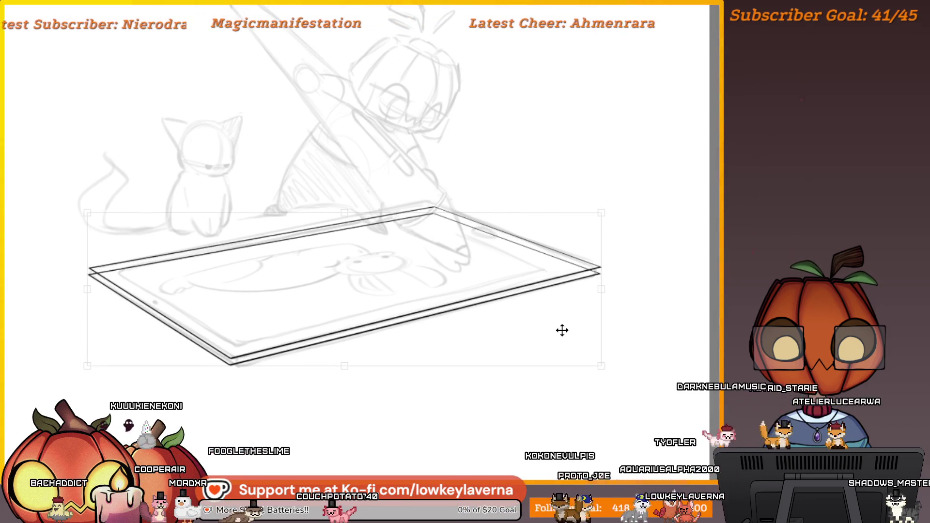
{"action": "scroll", "coordinate": [531, 339], "scroll_direction": "down", "scroll_amount": 2}
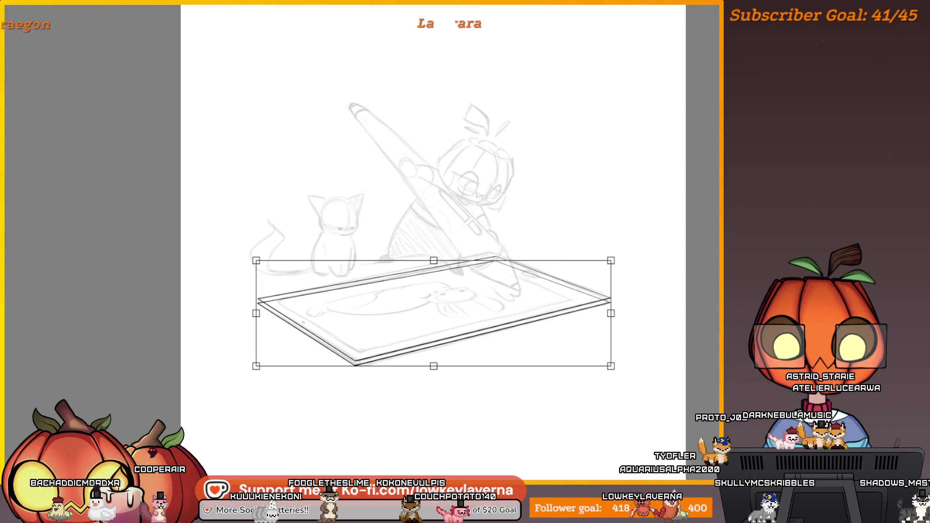
{"action": "key", "text": "Return"}
- Check both sides of the thickened tablet, then fit the whole page in view
{"action": "scroll", "coordinate": [453, 268], "scroll_direction": "up", "scroll_amount": 2}
{"action": "left_click_drag", "start_coordinate": [454, 268], "coordinate": [524, 283]}
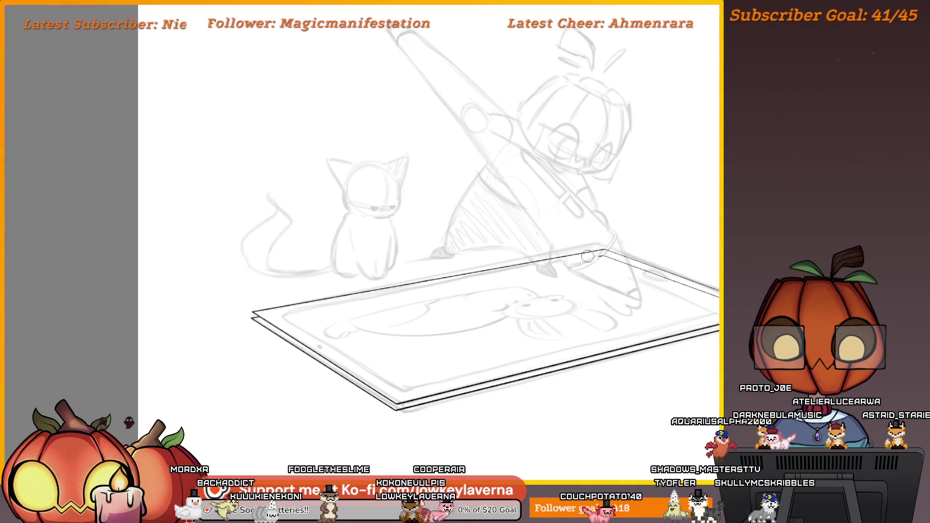
{"action": "left_click_drag", "start_coordinate": [678, 231], "coordinate": [559, 242]}
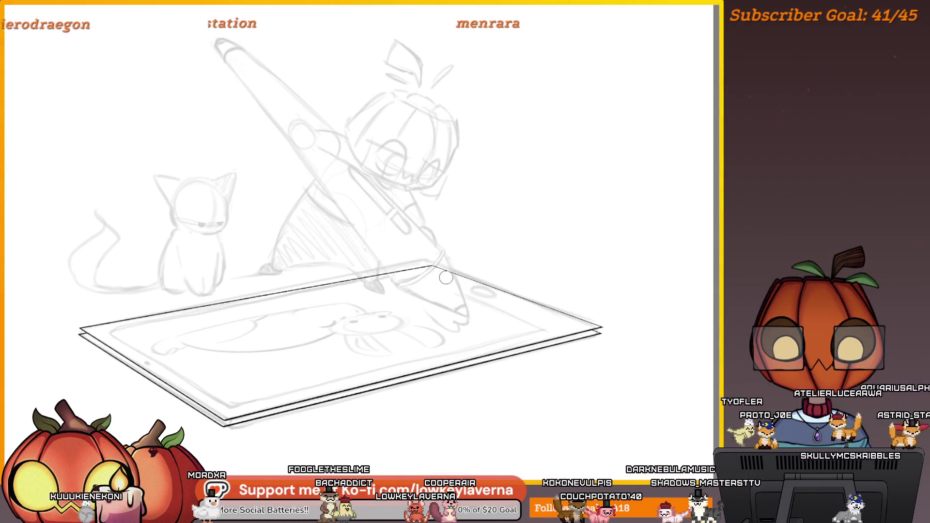
{"action": "key", "text": "ctrl+0"}
{"action": "left_click_drag", "start_coordinate": [628, 264], "coordinate": [632, 268]}
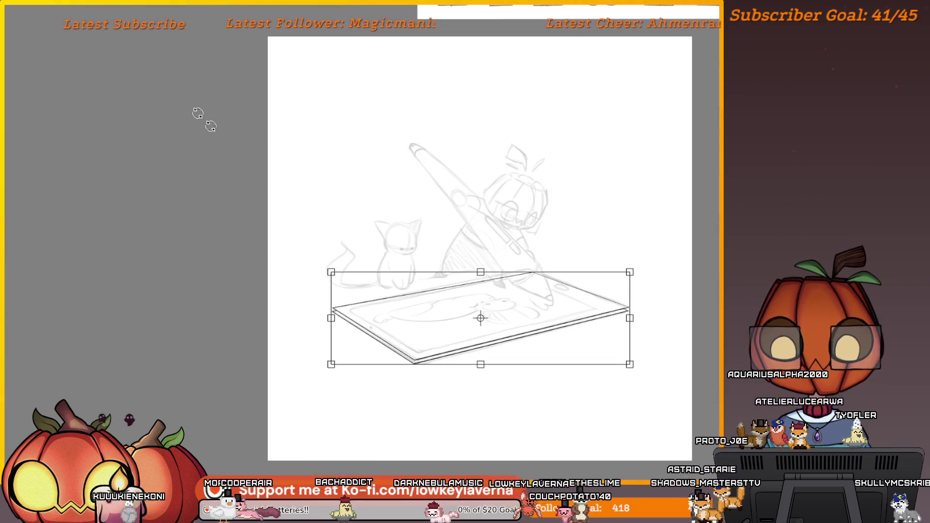
- Zoom in closely on the tablet's left corner where the two outlines meet
{"action": "left_click_drag", "start_coordinate": [340, 320], "coordinate": [343, 194]}
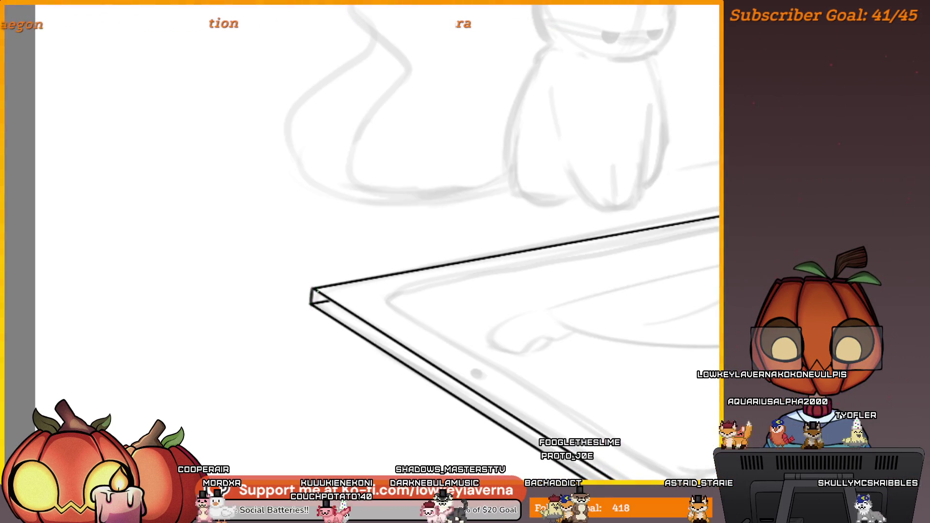
{"action": "left_click_drag", "start_coordinate": [324, 308], "coordinate": [339, 304]}
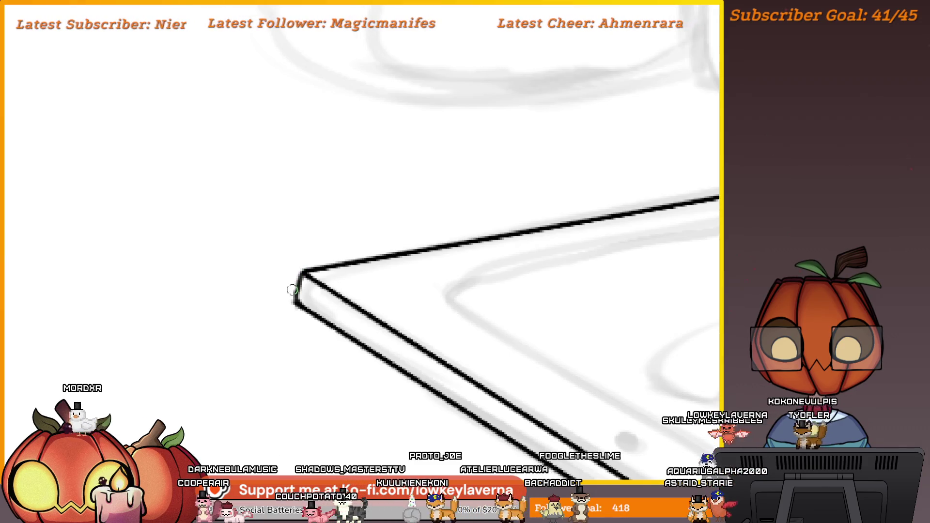
{"action": "scroll", "coordinate": [328, 198], "scroll_direction": "down", "scroll_amount": 3}
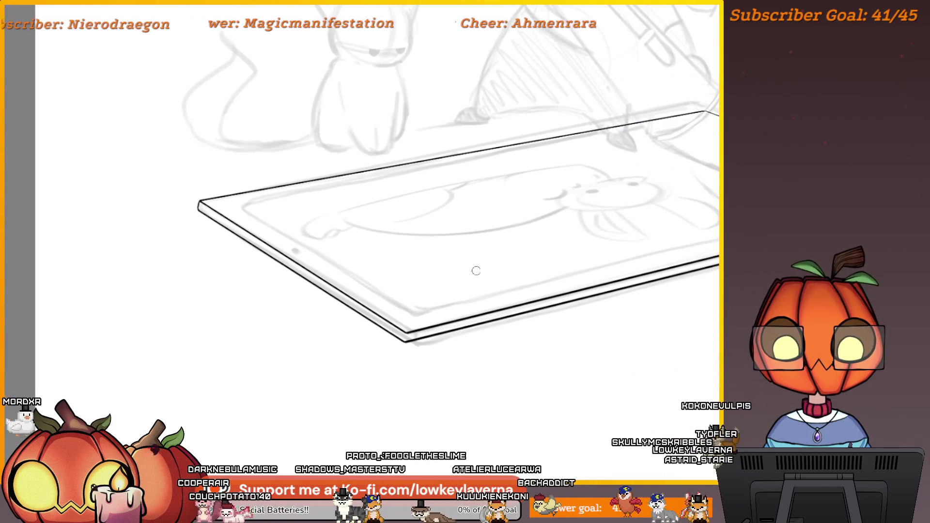
{"action": "left_click_drag", "start_coordinate": [435, 290], "coordinate": [571, 353]}
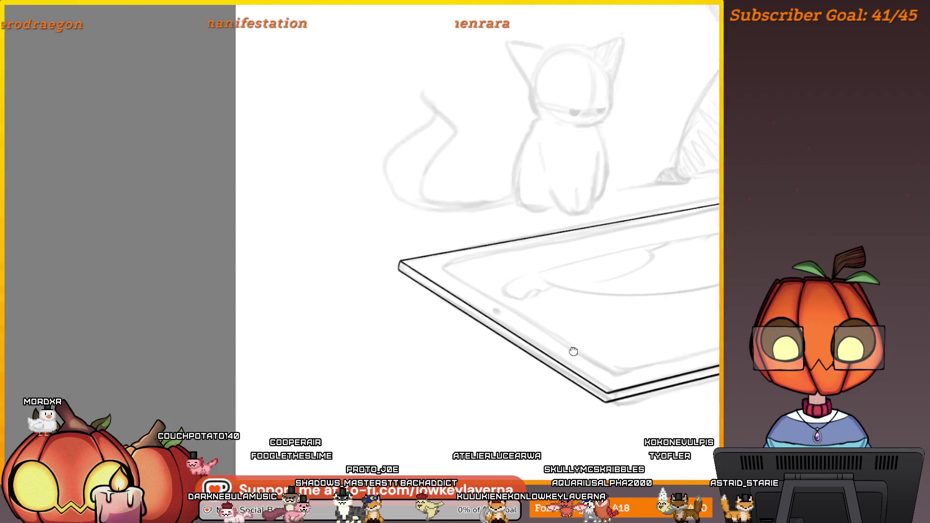
{"action": "scroll", "coordinate": [483, 222], "scroll_direction": "up", "scroll_amount": 5}
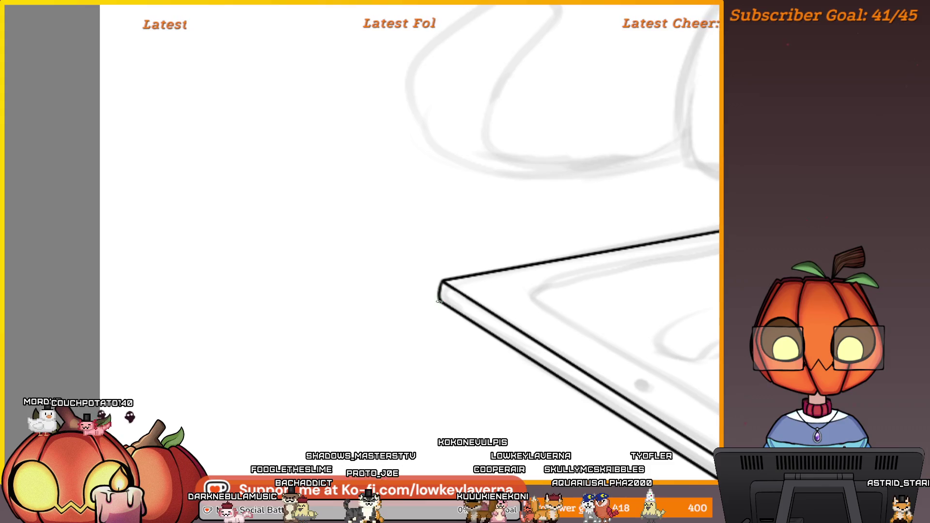
{"action": "scroll", "coordinate": [464, 236], "scroll_direction": "down", "scroll_amount": 5}
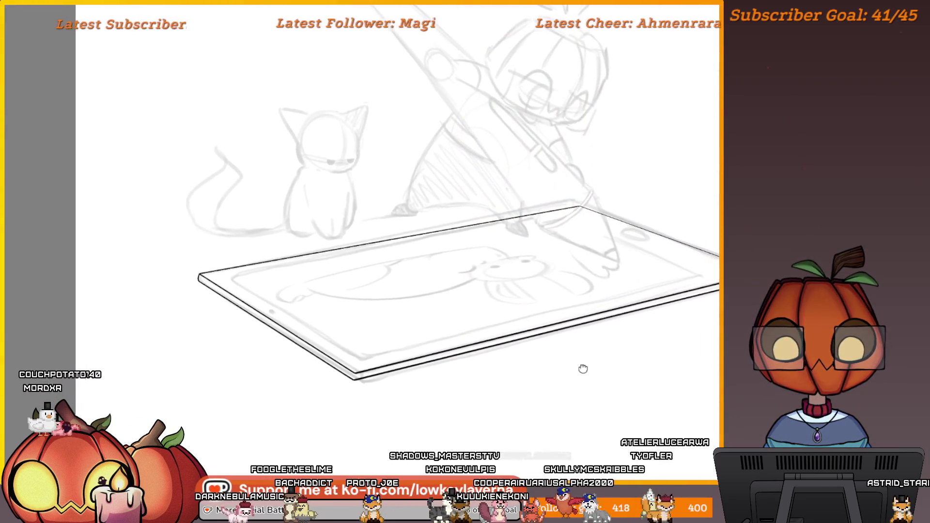
{"action": "scroll", "coordinate": [569, 286], "scroll_direction": "up", "scroll_amount": 5}
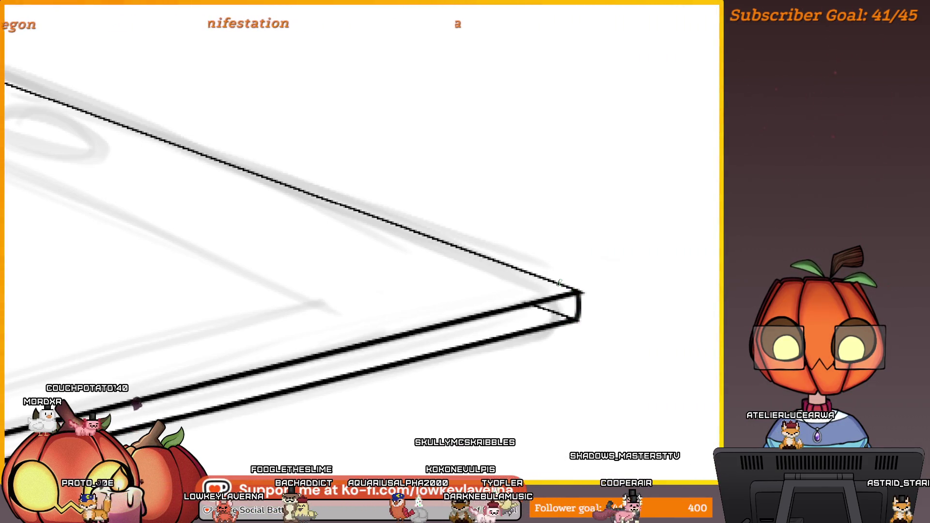
- Move over to the tablet's right corner and zoom in close on it
{"action": "left_click_drag", "start_coordinate": [559, 282], "coordinate": [617, 280]}
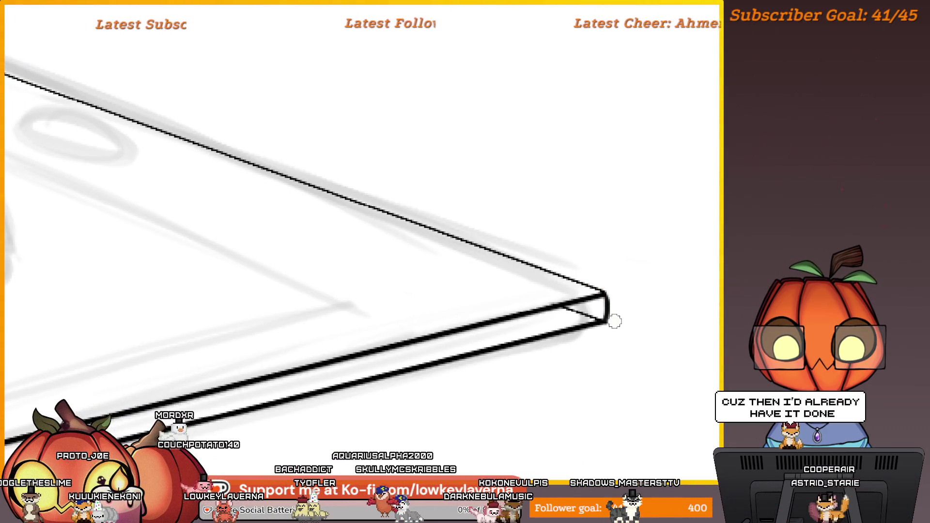
{"action": "mouse_move", "coordinate": [614, 321]}
{"action": "left_mouse_down"}
{"action": "mouse_move", "coordinate": [627, 334]}
{"action": "mouse_move", "coordinate": [582, 327]}
{"action": "mouse_move", "coordinate": [571, 336]}
{"action": "left_mouse_up"}
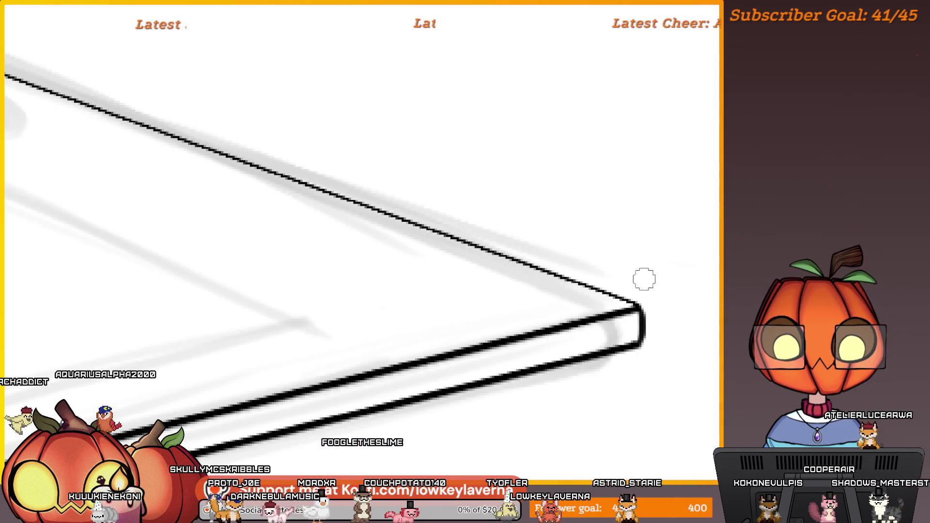
{"action": "scroll", "coordinate": [644, 279], "scroll_direction": "down", "scroll_amount": 2}
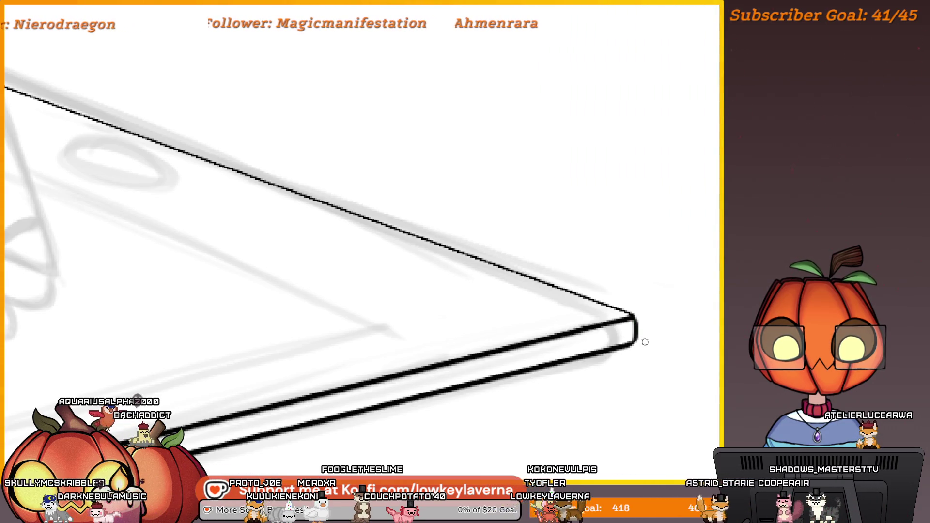
{"action": "scroll", "coordinate": [649, 289], "scroll_direction": "down", "scroll_amount": 5}
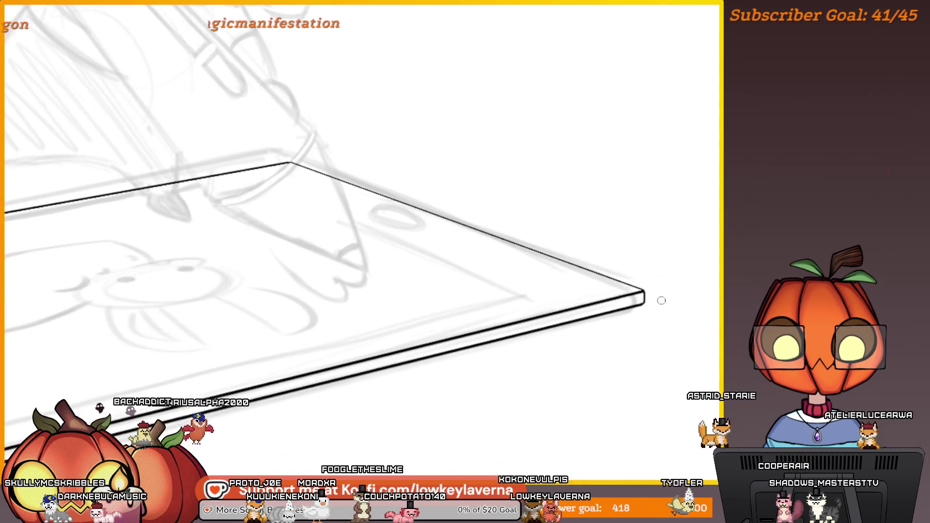
{"action": "left_click_drag", "start_coordinate": [325, 374], "coordinate": [591, 359]}
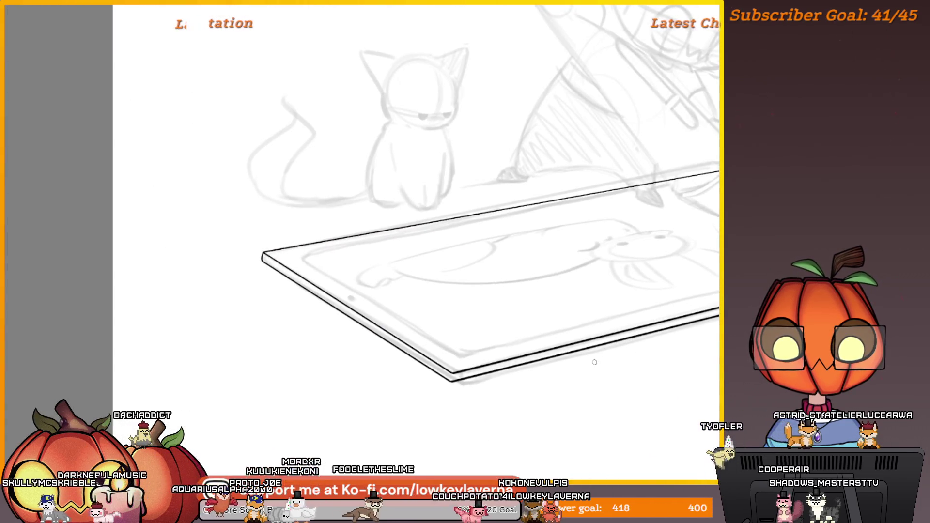
{"action": "scroll", "coordinate": [471, 304], "scroll_direction": "up", "scroll_amount": 5}
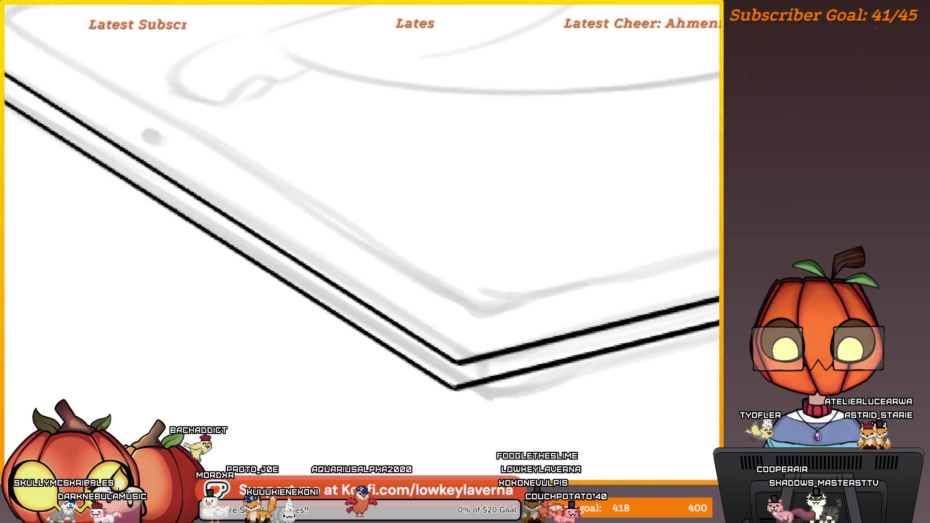
{"action": "left_click_drag", "start_coordinate": [455, 364], "coordinate": [454, 385]}
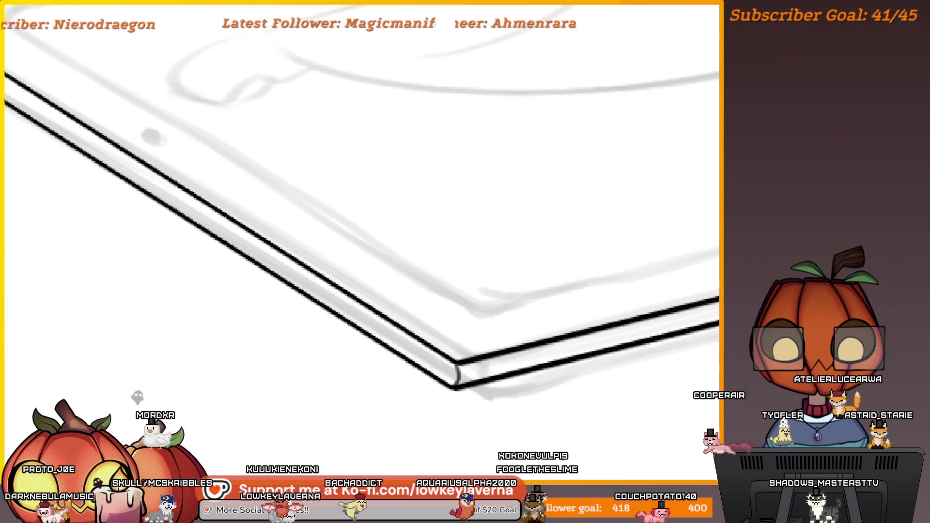
{"action": "scroll", "coordinate": [457, 374], "scroll_direction": "down", "scroll_amount": 5}
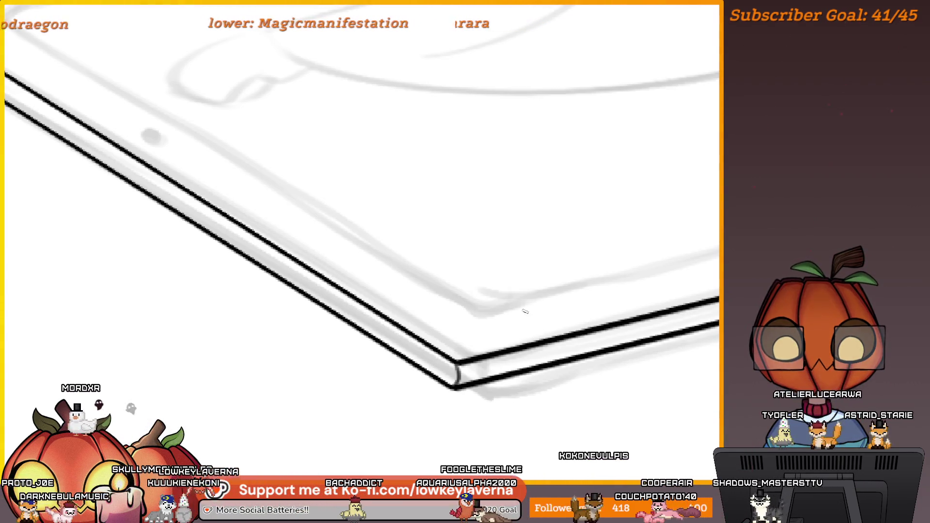
{"action": "left_click_drag", "start_coordinate": [573, 303], "coordinate": [477, 359]}
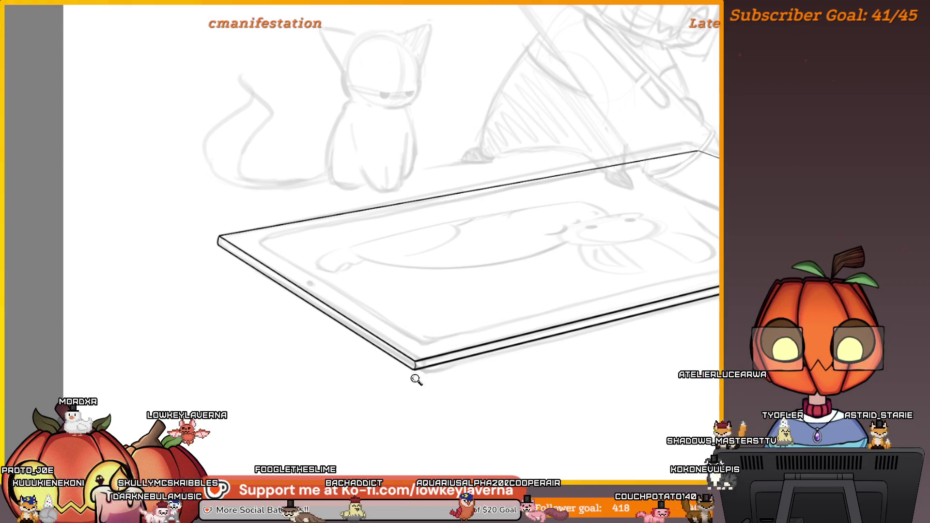
{"action": "scroll", "coordinate": [411, 368], "scroll_direction": "up", "scroll_amount": 5}
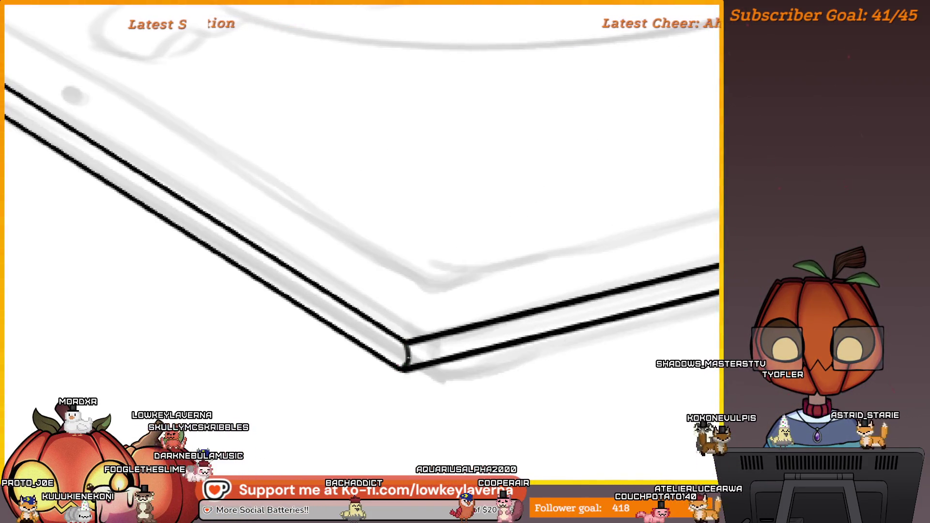
{"action": "scroll", "coordinate": [394, 371], "scroll_direction": "down", "scroll_amount": 5}
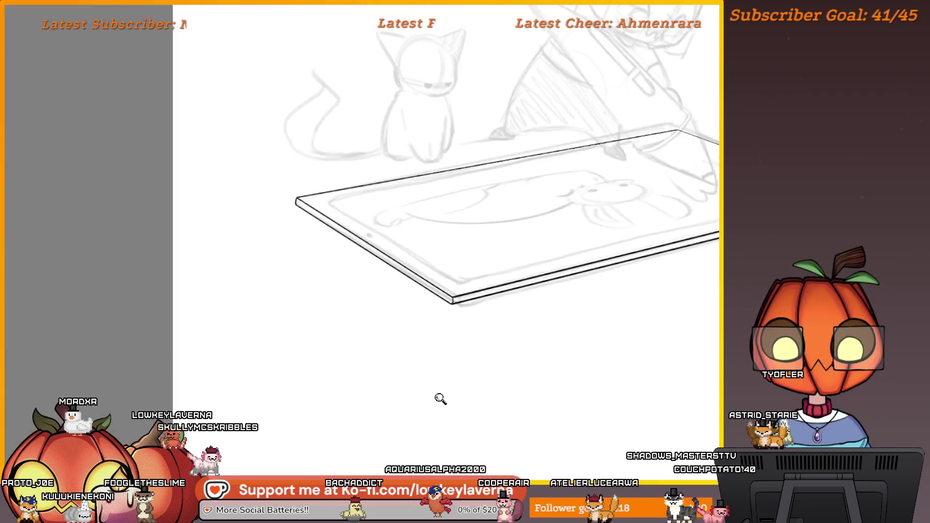
{"action": "scroll", "coordinate": [508, 339], "scroll_direction": "up", "scroll_amount": 1}
{"action": "left_click_drag", "start_coordinate": [549, 368], "coordinate": [532, 377]}
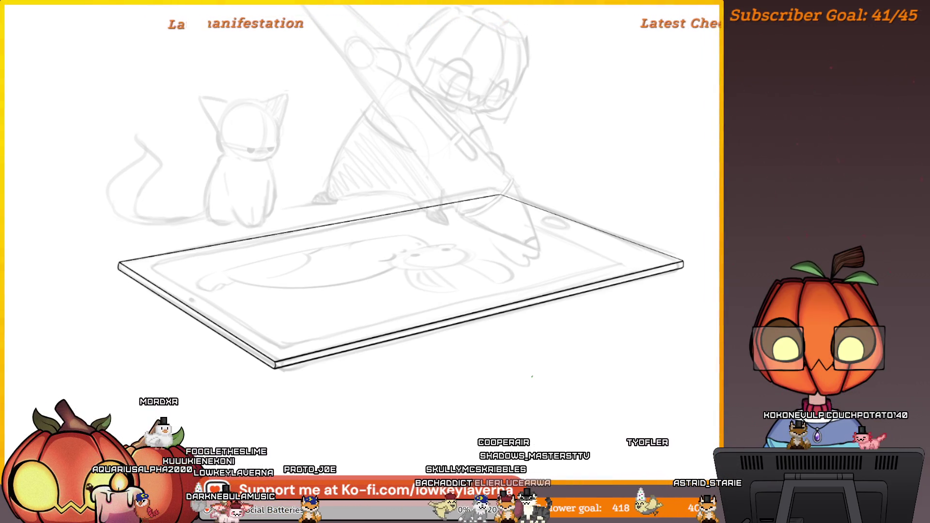
{"action": "scroll", "coordinate": [486, 335], "scroll_direction": "down", "scroll_amount": 1}
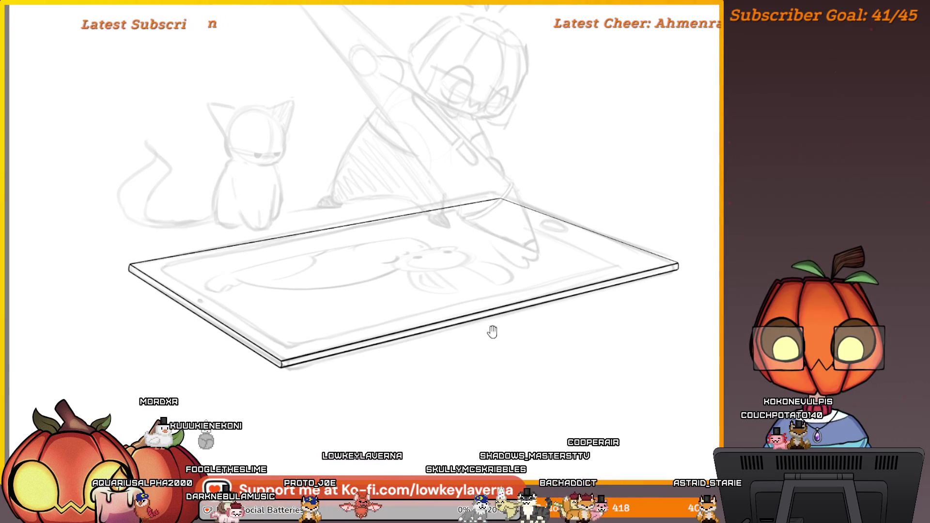
- Frame the tablet and drag a large rectangle over it
{"action": "left_click_drag", "start_coordinate": [492, 333], "coordinate": [515, 329]}
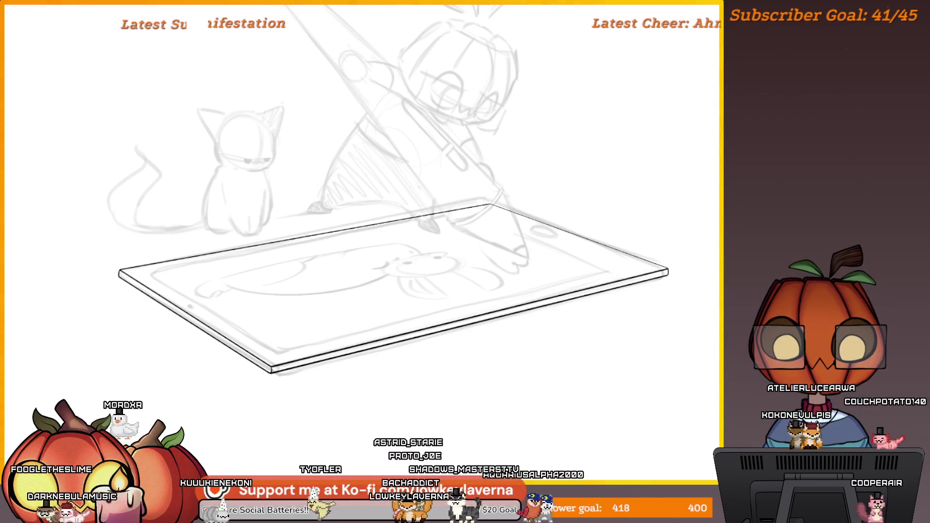
{"action": "left_click_drag", "start_coordinate": [324, 318], "coordinate": [349, 318]}
{"action": "mouse_move", "coordinate": [173, 270]}
{"action": "left_mouse_down"}
{"action": "mouse_move", "coordinate": [223, 305]}
{"action": "mouse_move", "coordinate": [439, 339]}
{"action": "mouse_move", "coordinate": [543, 376]}
{"action": "mouse_move", "coordinate": [578, 407]}
{"action": "left_mouse_up"}
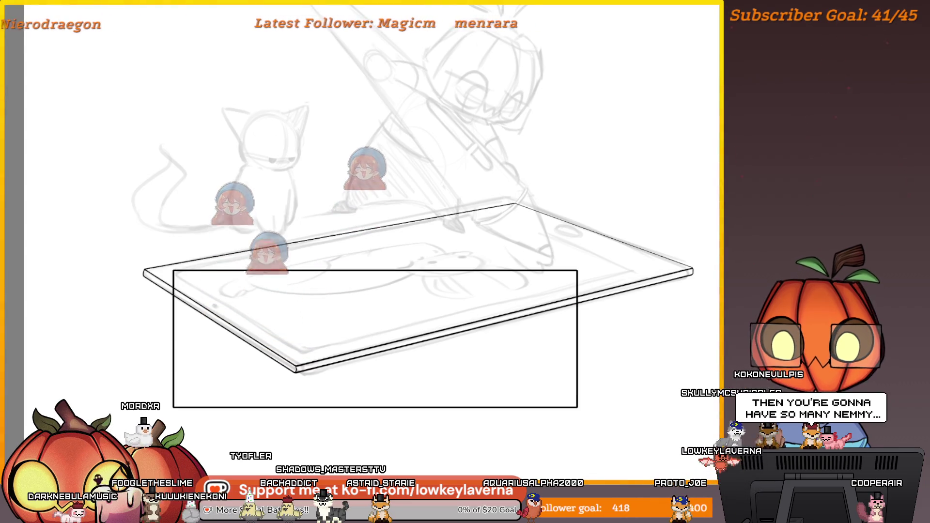
- Skew the new rectangle's corners into perspective to fit inside the tablet's top face
{"action": "key", "text": "ctrl+t"}
{"action": "left_click_drag", "start_coordinate": [523, 330], "coordinate": [515, 273]}
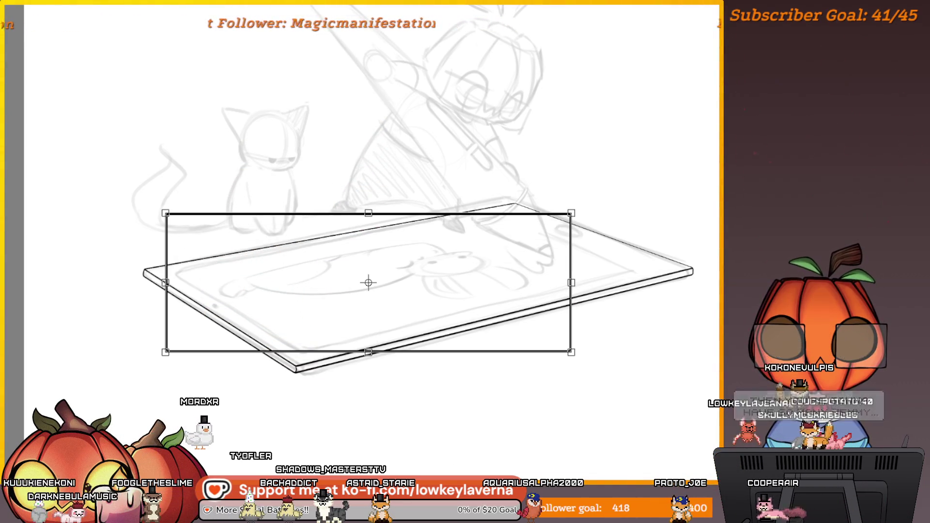
{"action": "key", "text": "ctrl+z"}
{"action": "mouse_move", "coordinate": [572, 268]}
{"action": "left_mouse_down"}
{"action": "mouse_move", "coordinate": [515, 224]}
{"action": "mouse_move", "coordinate": [492, 232]}
{"action": "mouse_move", "coordinate": [472, 216]}
{"action": "left_mouse_up"}
{"action": "mouse_move", "coordinate": [580, 414]}
{"action": "left_mouse_down"}
{"action": "mouse_move", "coordinate": [617, 305]}
{"action": "mouse_move", "coordinate": [685, 270]}
{"action": "mouse_move", "coordinate": [638, 271]}
{"action": "left_mouse_up"}
{"action": "mouse_move", "coordinate": [172, 407]}
{"action": "left_mouse_down"}
{"action": "mouse_move", "coordinate": [281, 380]}
{"action": "mouse_move", "coordinate": [300, 361]}
{"action": "left_mouse_up"}
{"action": "key", "text": "Return"}
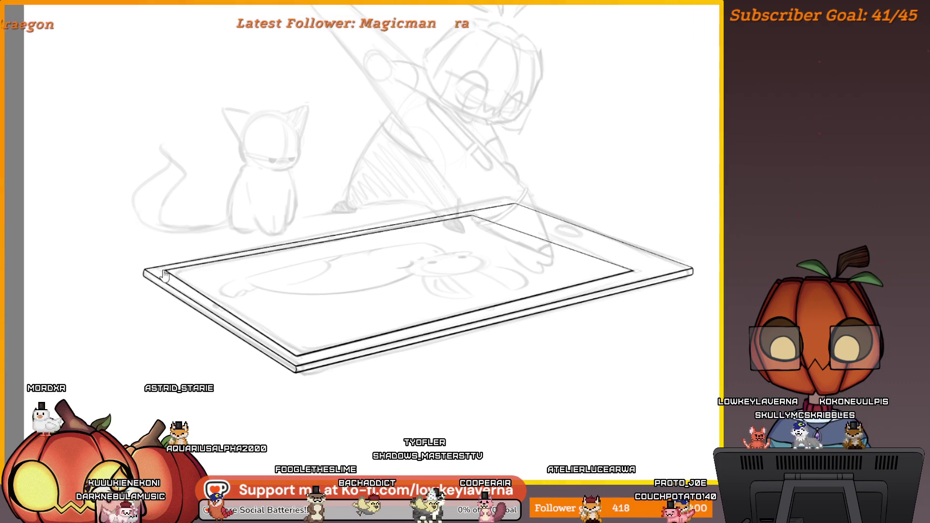
- Recheck the inner screen outline's transform, leaving it unchanged, then fit the page
{"action": "key", "text": "ctrl+t"}
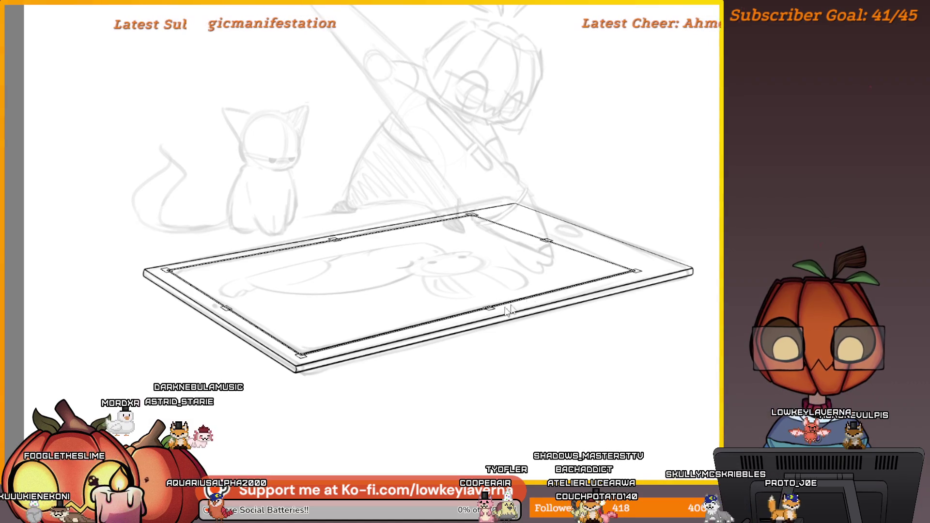
{"action": "key", "text": "Return"}
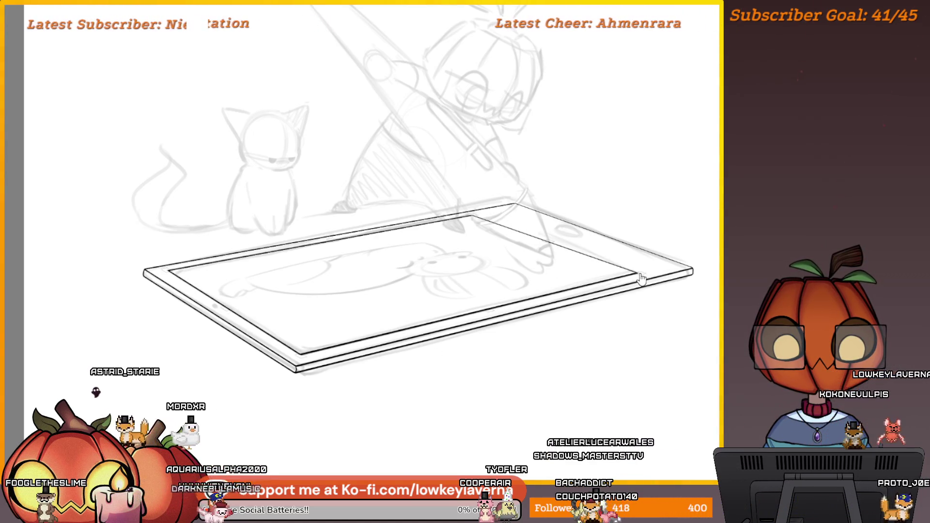
{"action": "key", "text": "ctrl+t"}
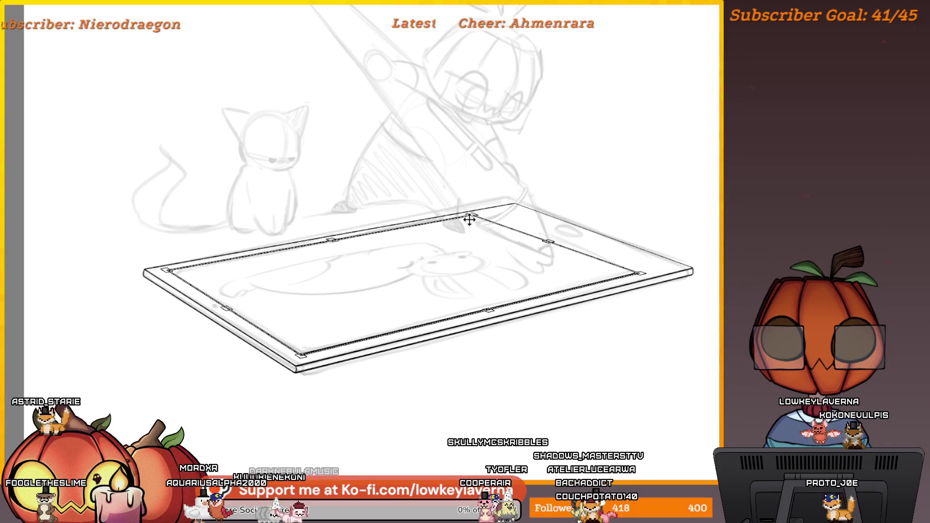
{"action": "key", "text": "Return"}
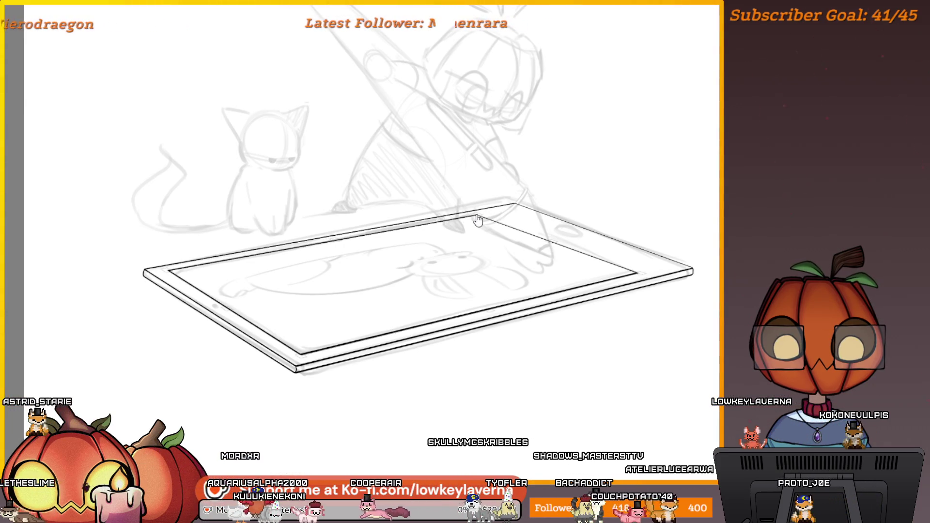
{"action": "key", "text": "ctrl+t"}
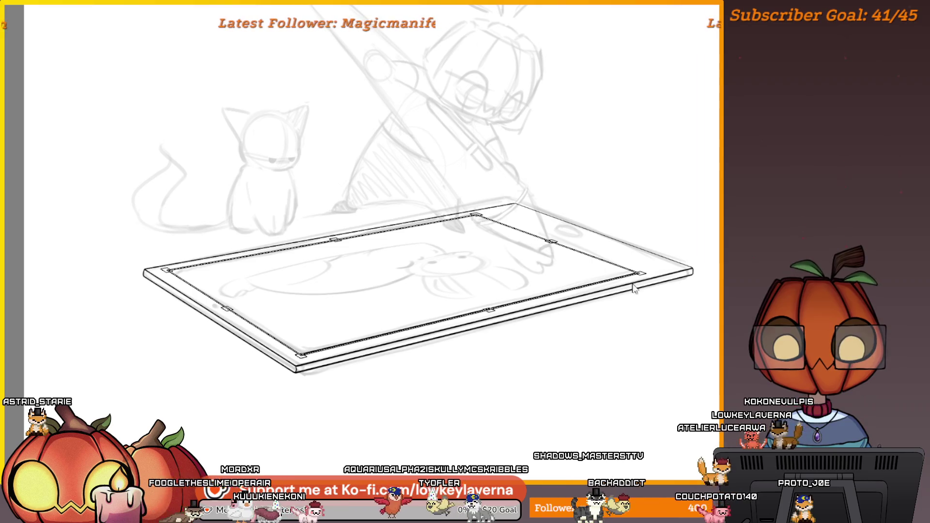
{"action": "key", "text": "Return"}
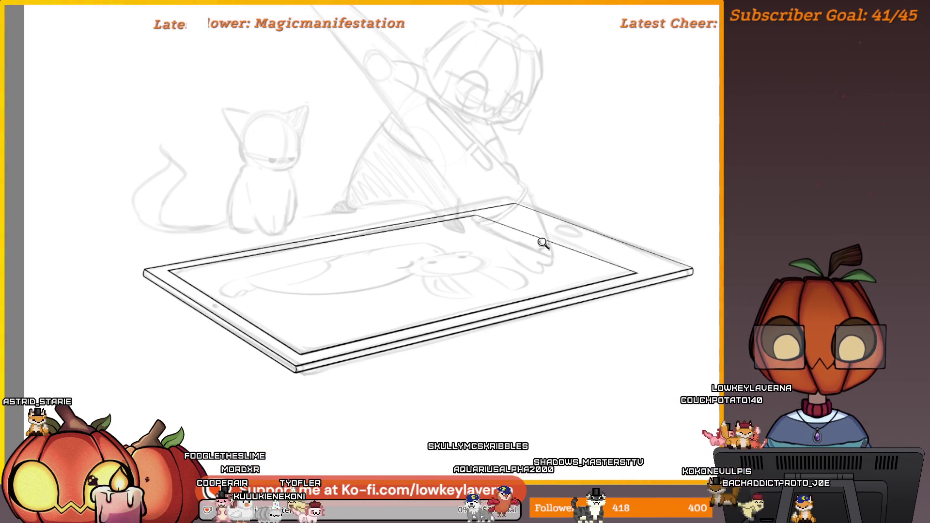
{"action": "key", "text": "ctrl+0"}
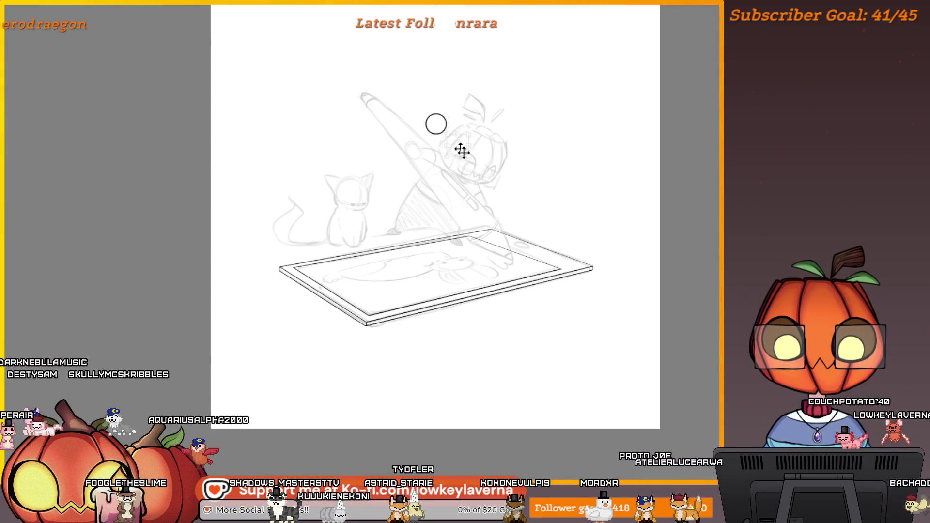
- Move the circle onto the tablet frame, squashing and tilting it into a perspective ellipse
{"action": "scroll", "coordinate": [520, 213], "scroll_direction": "up", "scroll_amount": 3}
{"action": "left_click_drag", "start_coordinate": [520, 213], "coordinate": [477, 213]}
{"action": "left_click_drag", "start_coordinate": [500, 181], "coordinate": [522, 202]}
{"action": "mouse_move", "coordinate": [429, 189]}
{"action": "left_mouse_down"}
{"action": "mouse_move", "coordinate": [477, 193]}
{"action": "mouse_move", "coordinate": [442, 253]}
{"action": "mouse_move", "coordinate": [434, 243]}
{"action": "mouse_move", "coordinate": [454, 222]}
{"action": "left_mouse_up"}
{"action": "left_click_drag", "start_coordinate": [503, 264], "coordinate": [513, 244]}
{"action": "left_click_drag", "start_coordinate": [506, 204], "coordinate": [531, 215]}
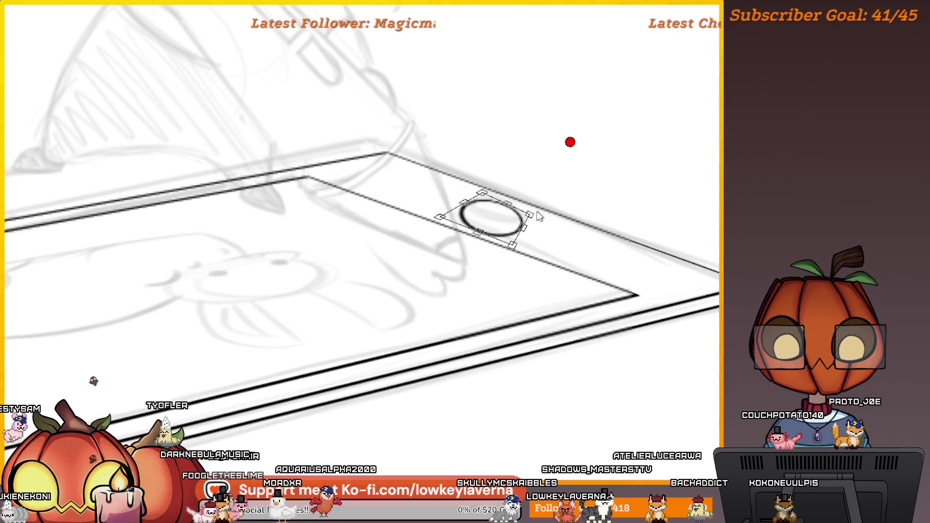
{"action": "key", "text": "Return"}
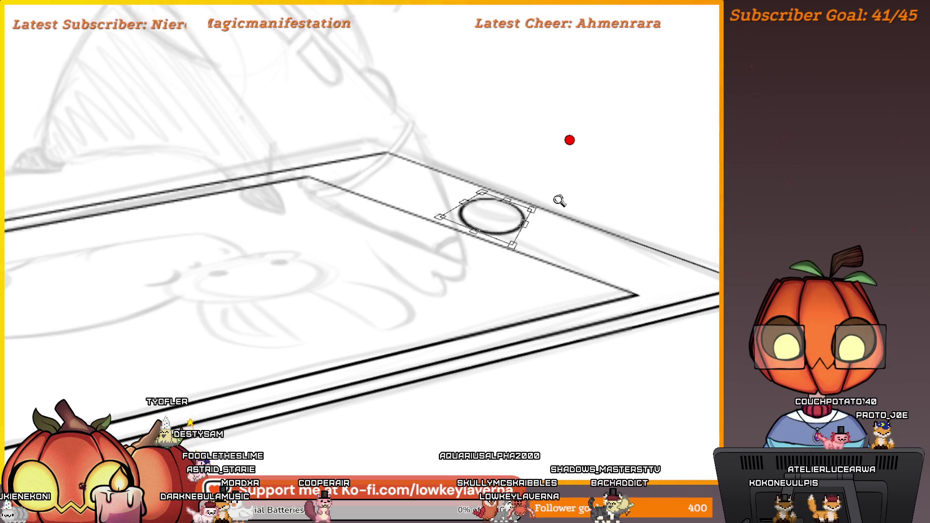
- Mirror the view to check the ellipse by the tablet corner and reapply its transform
{"action": "scroll", "coordinate": [556, 199], "scroll_direction": "down", "scroll_amount": 2}
{"action": "key", "text": "m"}
{"action": "mouse_move", "coordinate": [266, 249]}
{"action": "left_mouse_down"}
{"action": "mouse_move", "coordinate": [488, 272]}
{"action": "mouse_move", "coordinate": [530, 294]}
{"action": "left_mouse_up"}
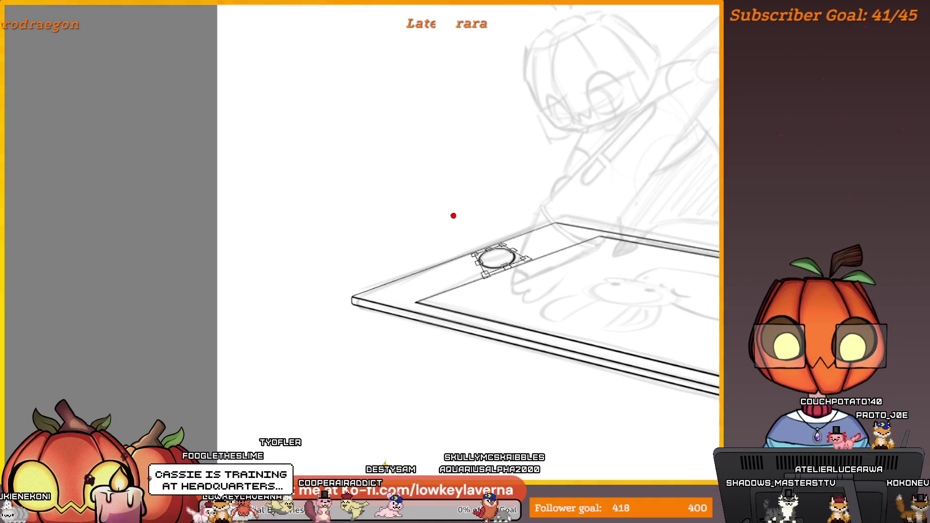
{"action": "scroll", "coordinate": [486, 264], "scroll_direction": "up", "scroll_amount": 2}
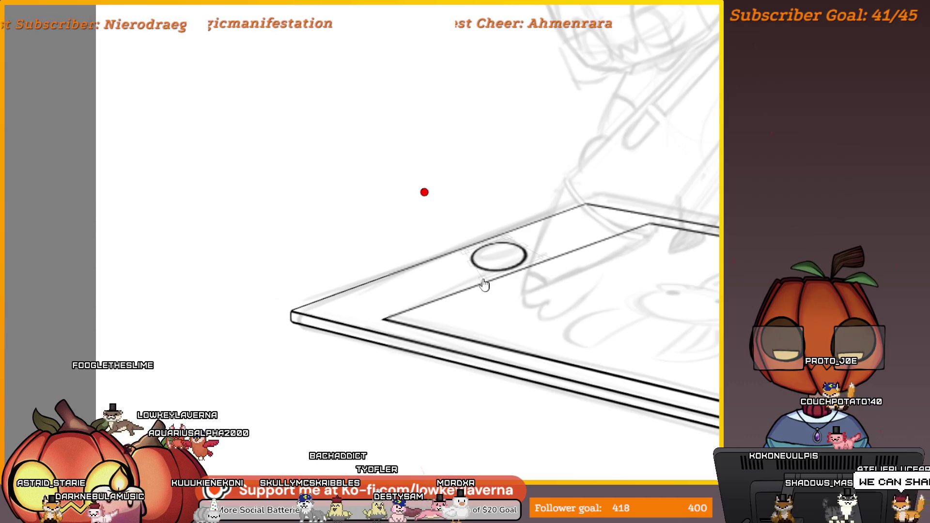
{"action": "key", "text": "ctrl+t"}
{"action": "scroll", "coordinate": [484, 283], "scroll_direction": "down", "scroll_amount": 2}
{"action": "scroll", "coordinate": [508, 252], "scroll_direction": "up", "scroll_amount": 3}
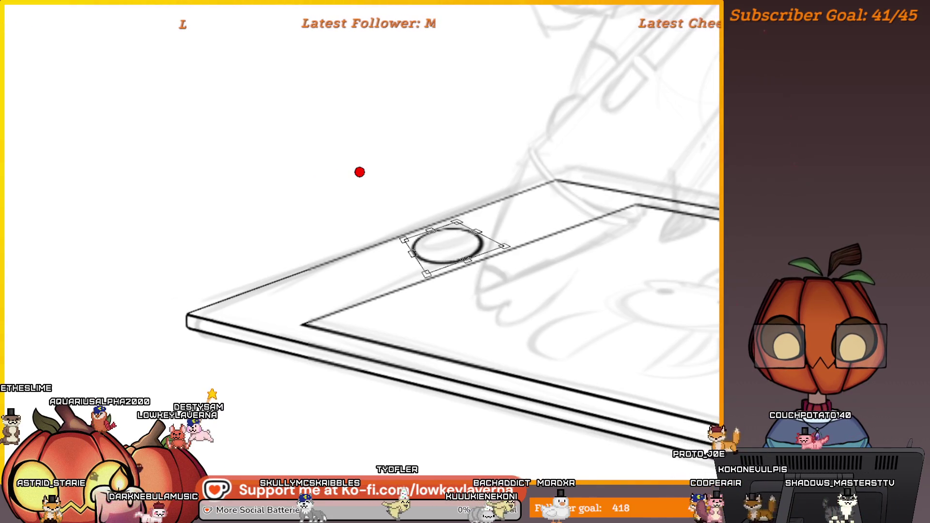
{"action": "key", "text": "Return"}
{"action": "scroll", "coordinate": [660, 222], "scroll_direction": "down", "scroll_amount": 3}
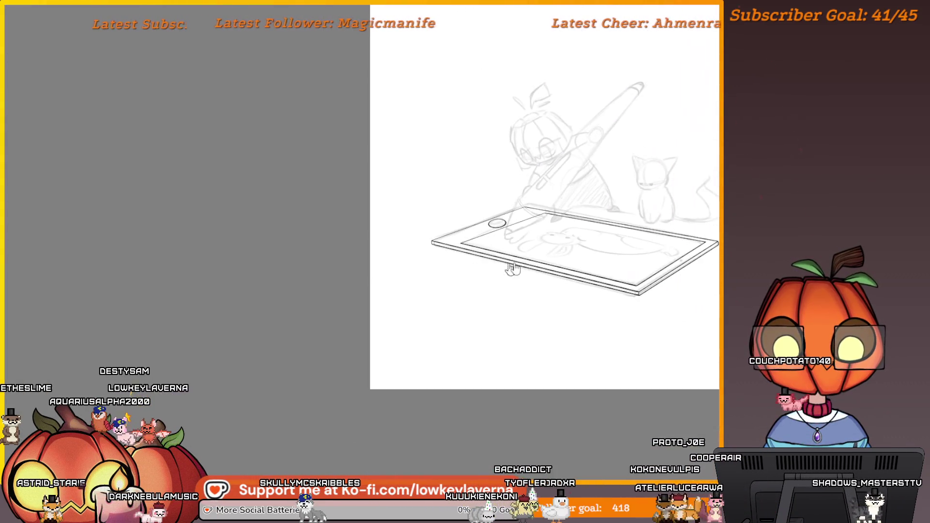
- Copy the button ellipse and shrink the copy into a concentric inner ring
{"action": "scroll", "coordinate": [559, 268], "scroll_direction": "down", "scroll_amount": 2}
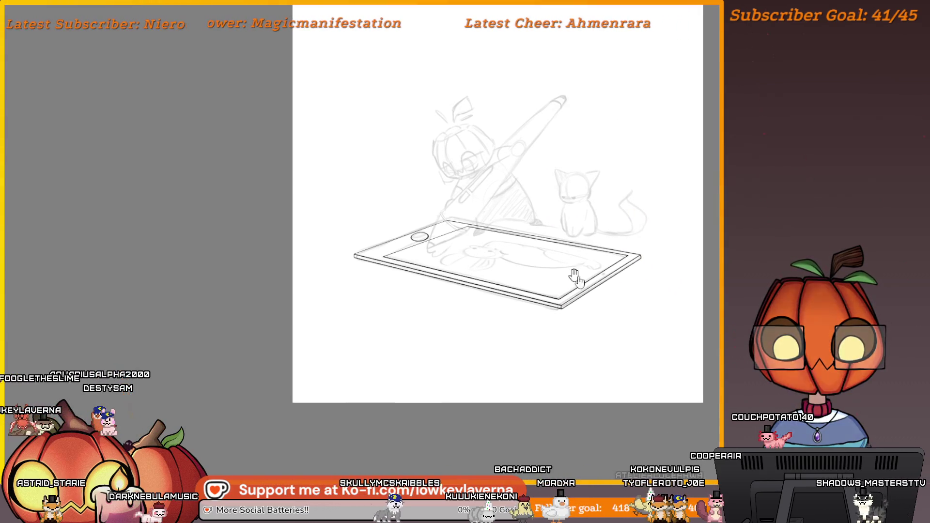
{"action": "scroll", "coordinate": [442, 172], "scroll_direction": "up", "scroll_amount": 4}
{"action": "left_click_drag", "start_coordinate": [584, 235], "coordinate": [616, 245]}
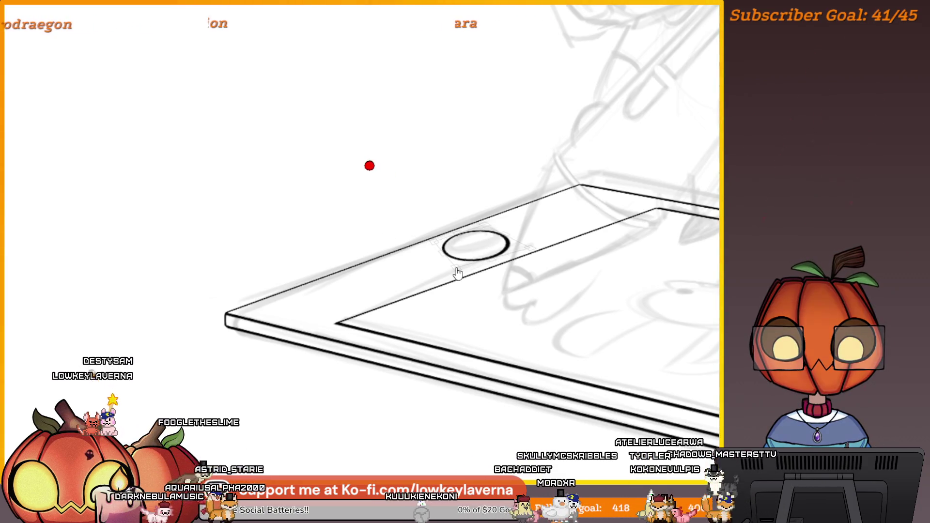
{"action": "key", "text": "Return"}
{"action": "key", "text": "ctrl+t"}
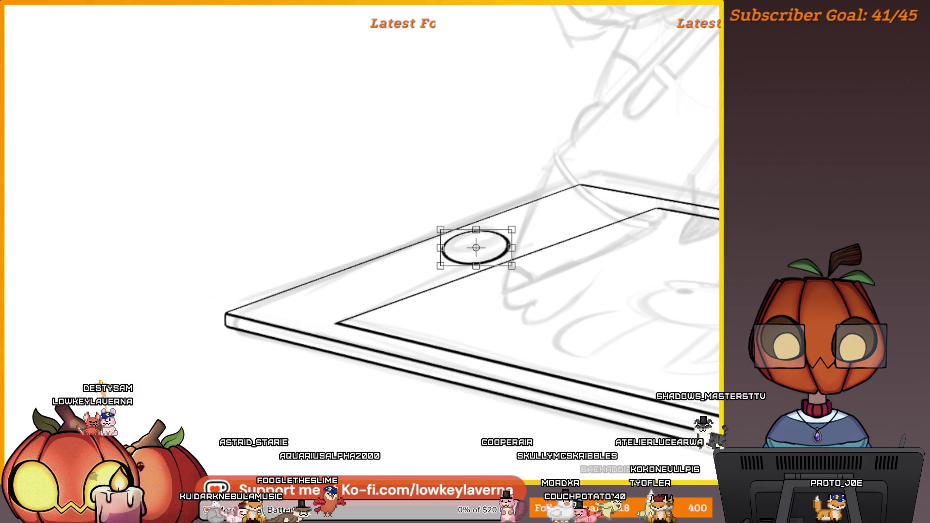
{"action": "left_click_drag", "start_coordinate": [442, 267], "coordinate": [448, 263]}
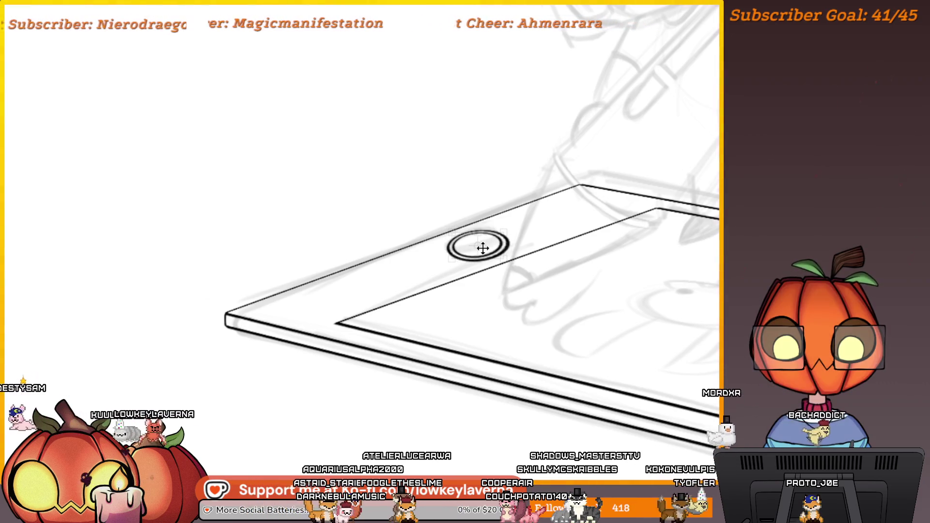
{"action": "left_click_drag", "start_coordinate": [484, 248], "coordinate": [473, 251]}
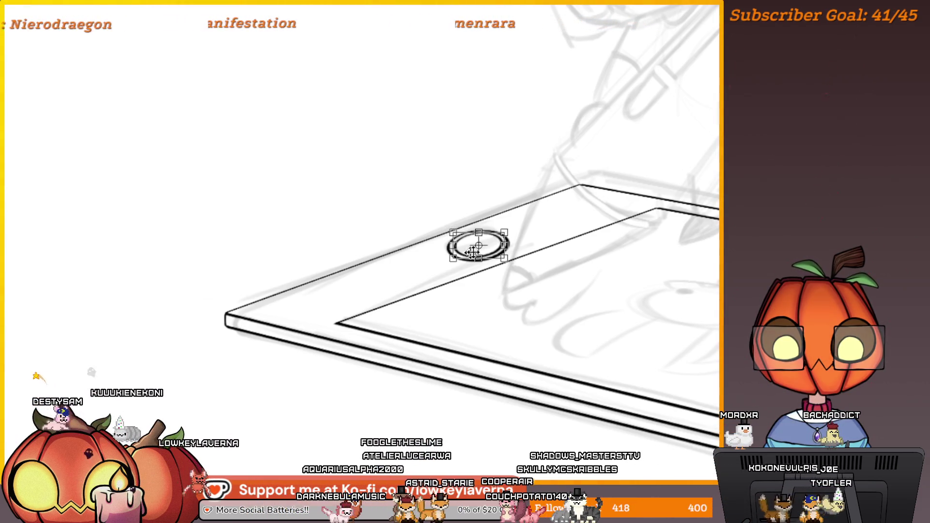
{"action": "scroll", "coordinate": [486, 248], "scroll_direction": "down", "scroll_amount": 5}
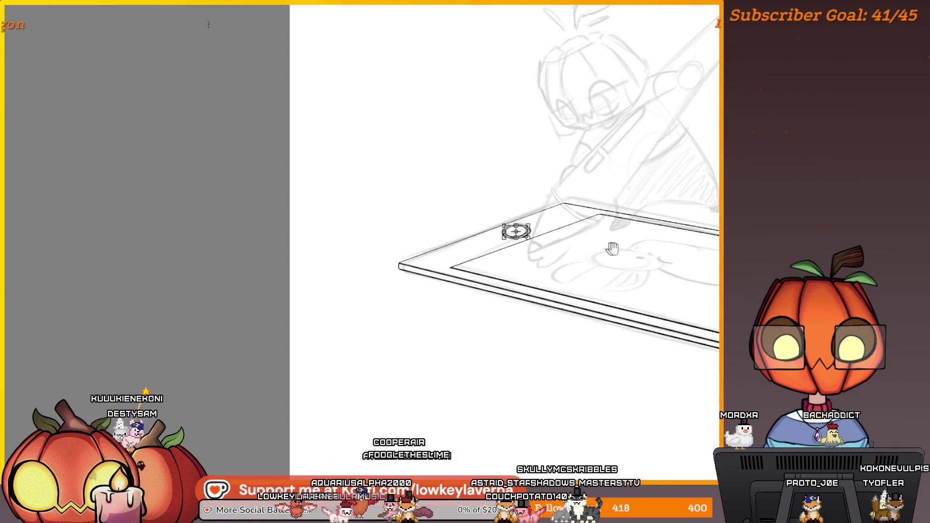
{"action": "key", "text": "Return"}
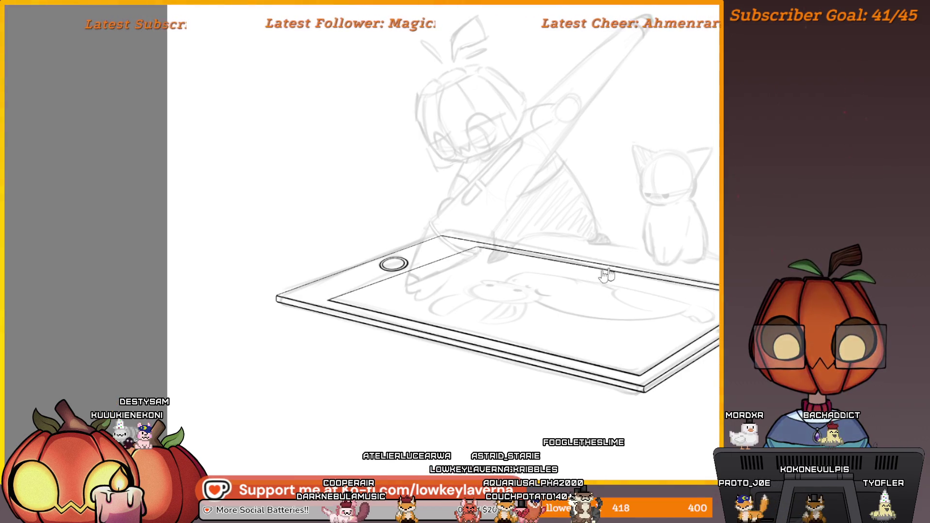
- Enlarge the brush size considerably for inking the larger tablet shapes
{"action": "scroll", "coordinate": [515, 291], "scroll_direction": "down", "scroll_amount": 3}
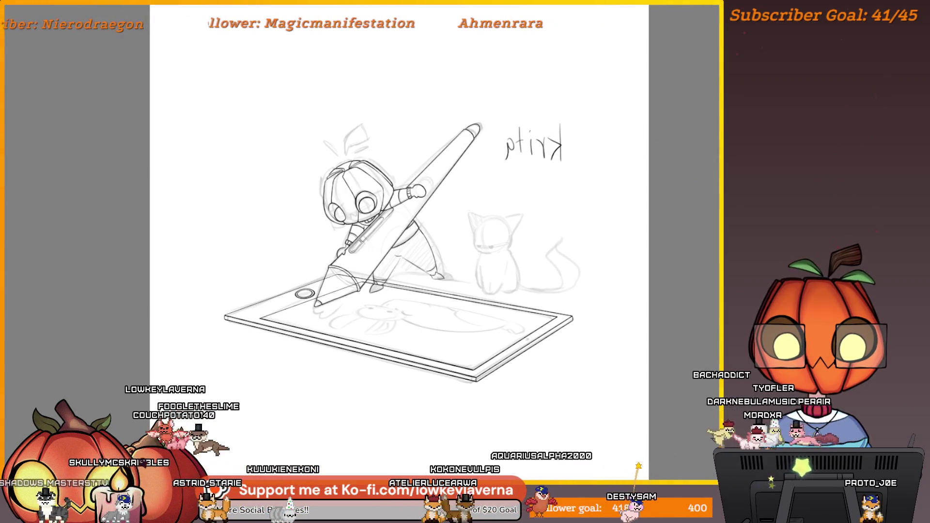
{"action": "key", "text": "bracketright"}
{"action": "key", "text": "bracketright"}
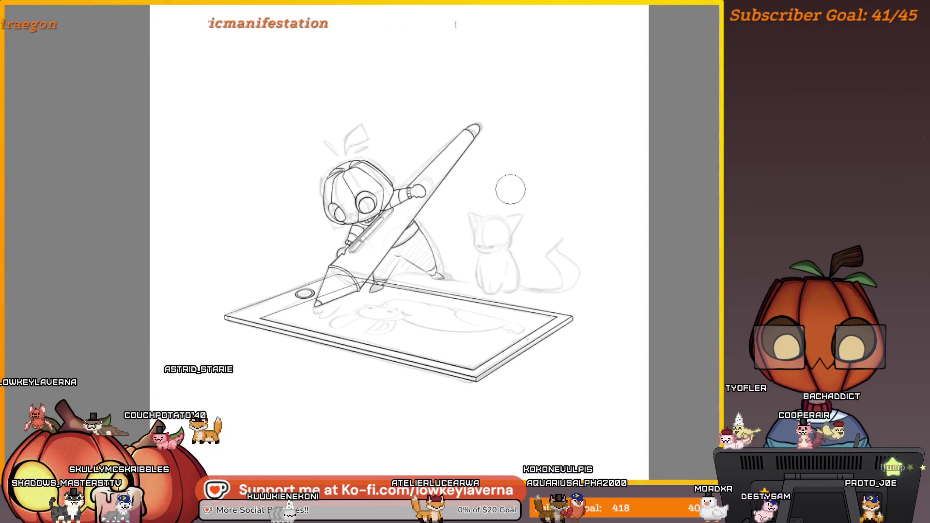
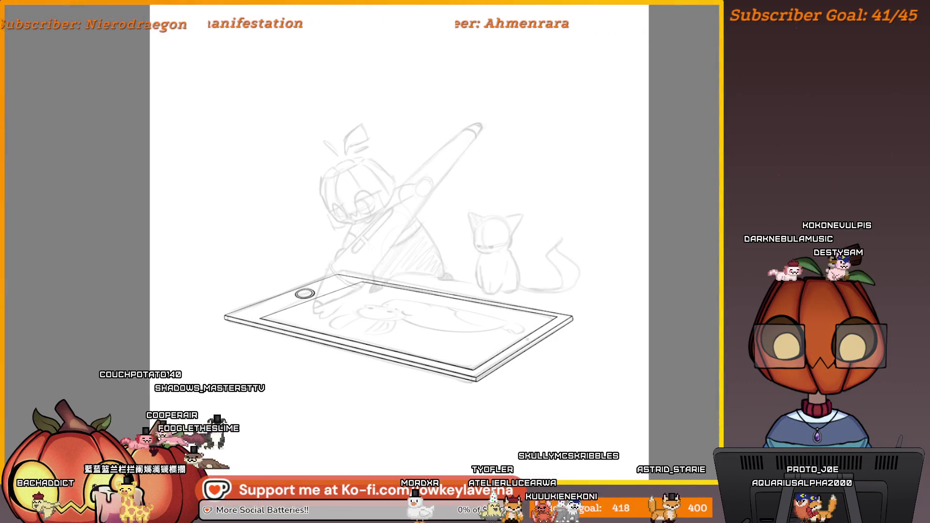
- Erase the short stray line between the giant pen's grip and the hand's curve
{"action": "left_click", "coordinate": [458, 281]}
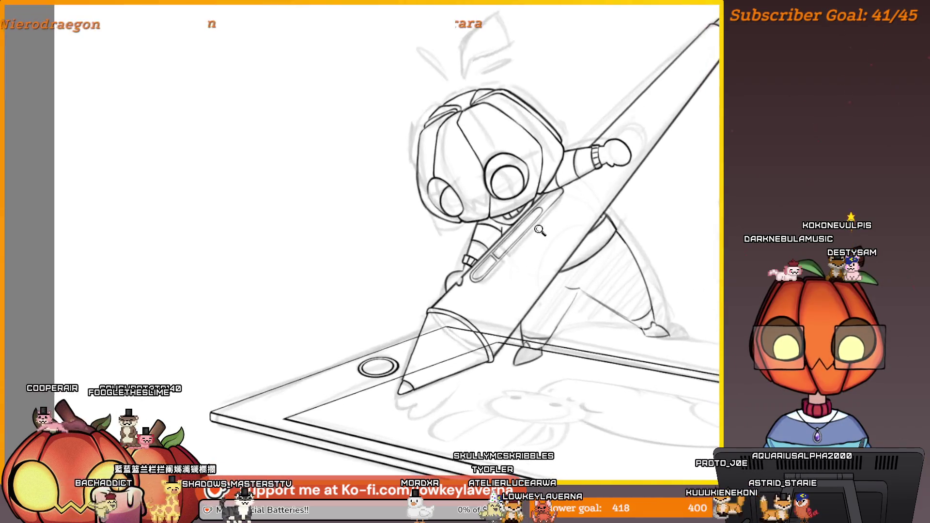
{"action": "left_click", "coordinate": [458, 281]}
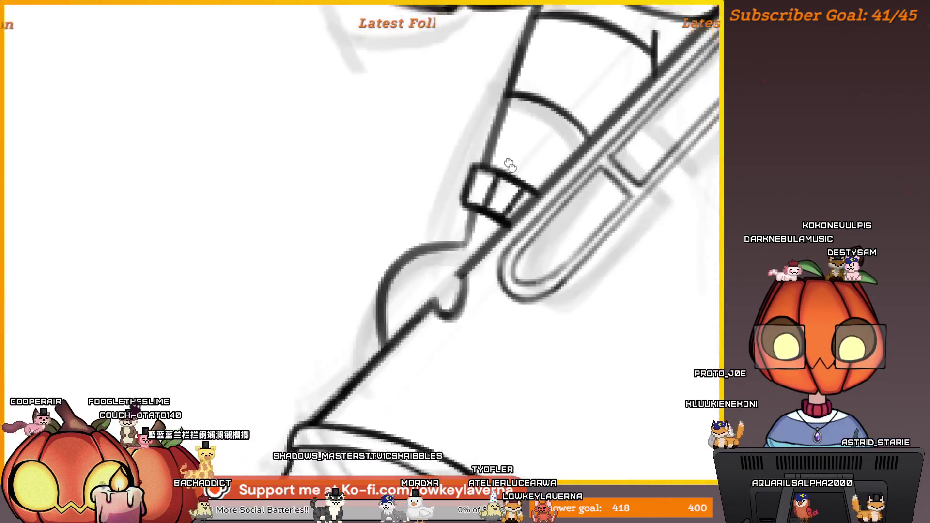
{"action": "left_click", "coordinate": [507, 166]}
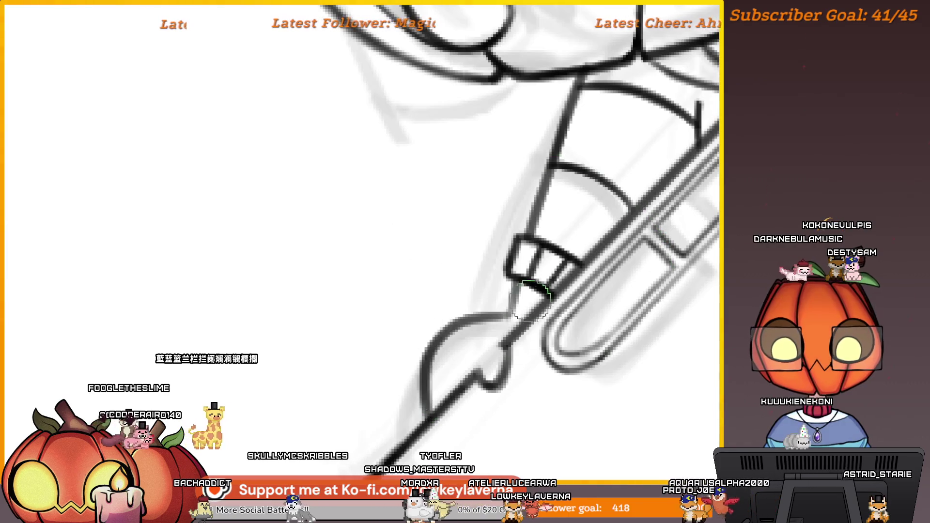
{"action": "left_click_drag", "start_coordinate": [523, 294], "coordinate": [516, 301]}
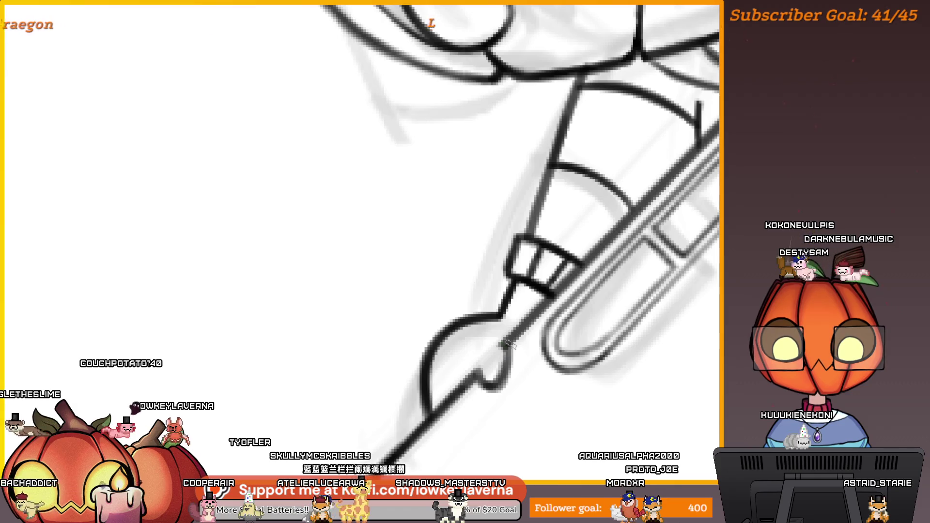
- Zoom back out and recentre the view on the hand and pen
{"action": "scroll", "coordinate": [507, 345], "scroll_direction": "down", "scroll_amount": 2}
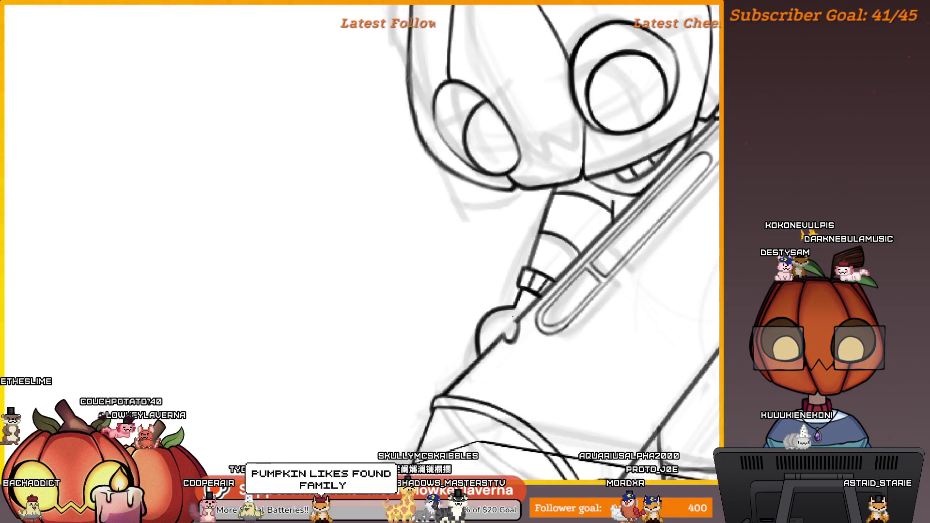
{"action": "scroll", "coordinate": [521, 321], "scroll_direction": "down", "scroll_amount": 5}
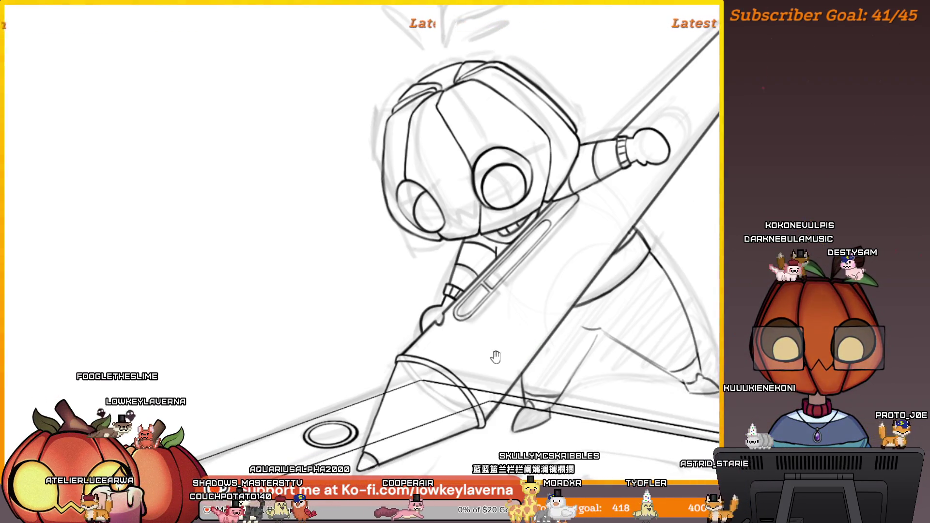
{"action": "left_click_drag", "start_coordinate": [526, 346], "coordinate": [582, 332]}
{"action": "scroll", "coordinate": [503, 265], "scroll_direction": "up", "scroll_amount": 5}
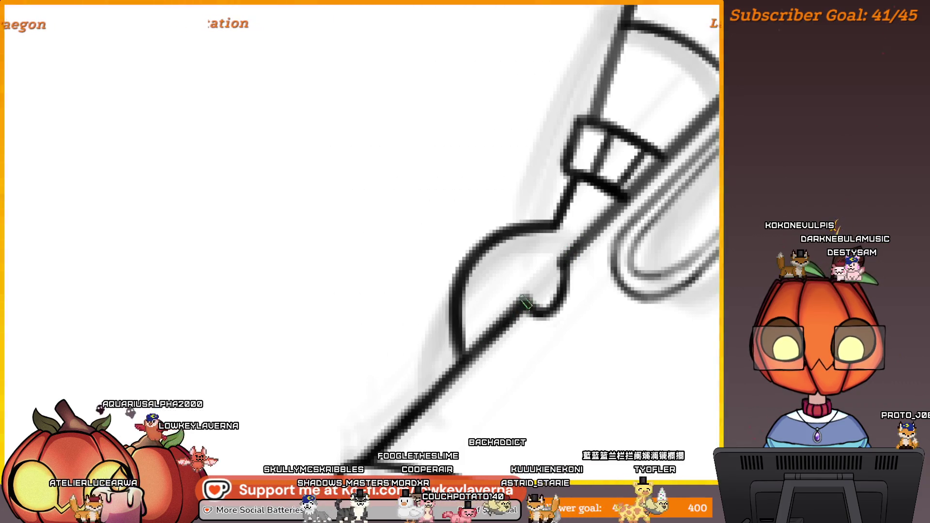
{"action": "scroll", "coordinate": [554, 249], "scroll_direction": "down", "scroll_amount": 3}
{"action": "scroll", "coordinate": [548, 277], "scroll_direction": "up", "scroll_amount": 2}
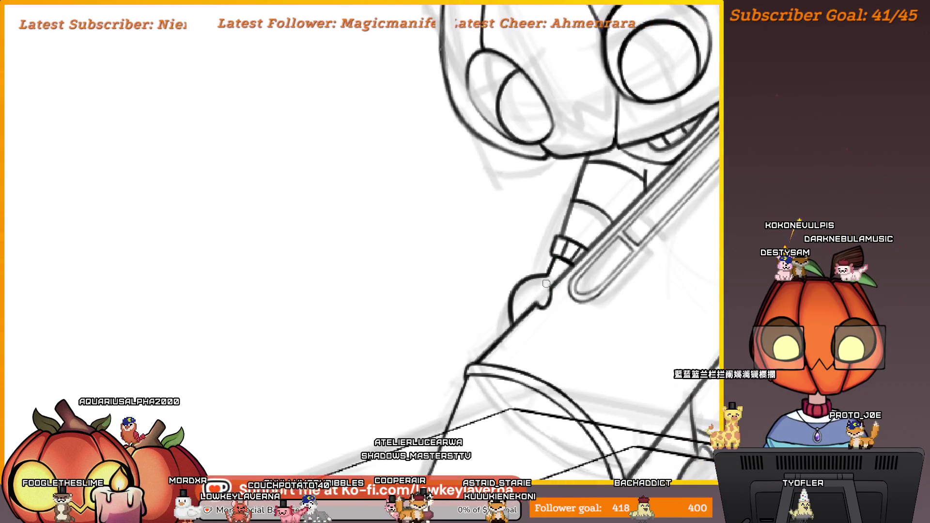
{"action": "scroll", "coordinate": [542, 318], "scroll_direction": "down", "scroll_amount": 3}
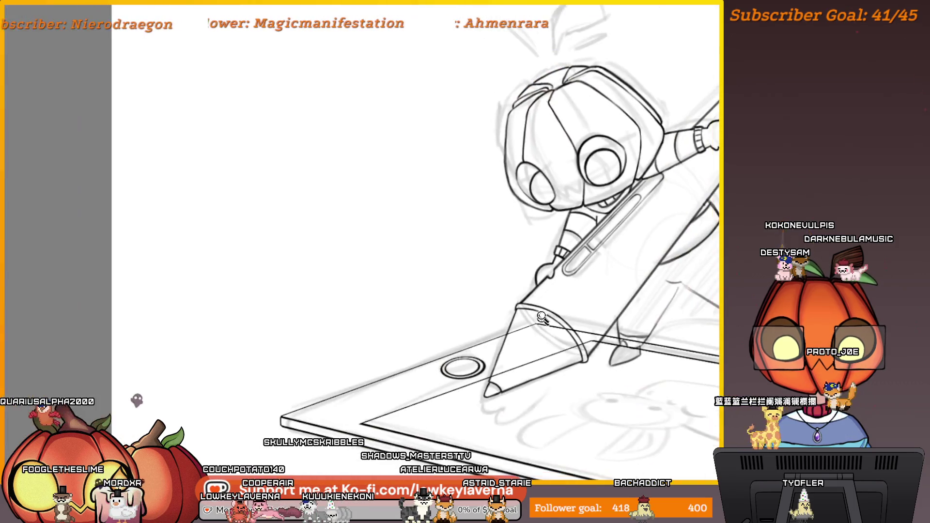
{"action": "scroll", "coordinate": [613, 274], "scroll_direction": "down", "scroll_amount": 2}
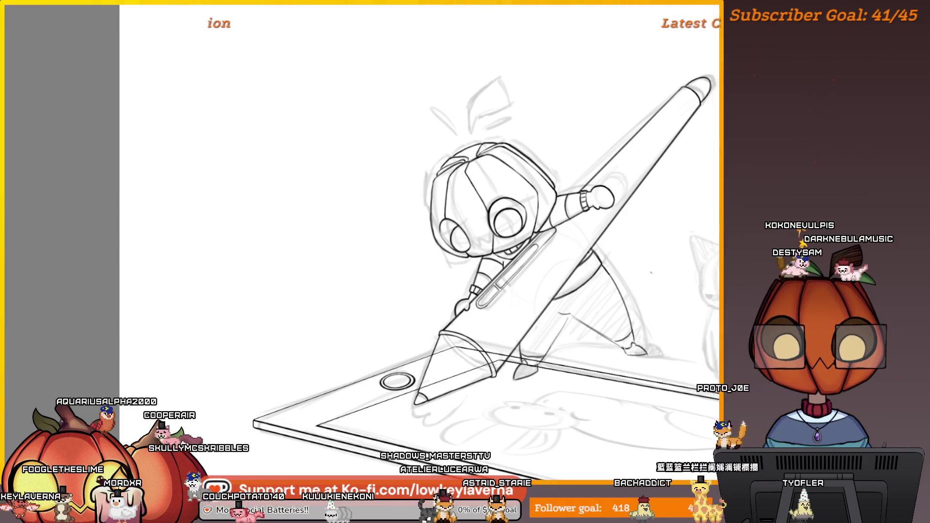
{"action": "scroll", "coordinate": [650, 273], "scroll_direction": "down", "scroll_amount": 2}
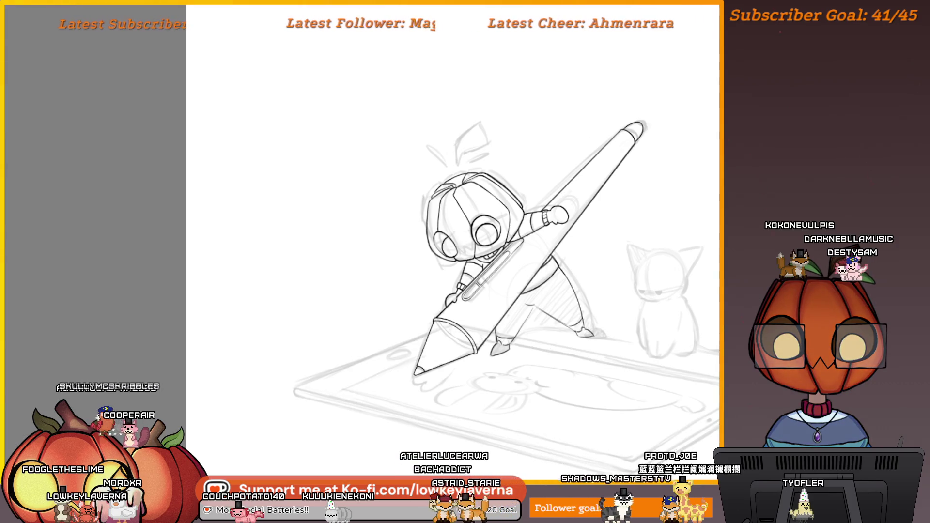
{"action": "scroll", "coordinate": [638, 281], "scroll_direction": "down", "scroll_amount": 3}
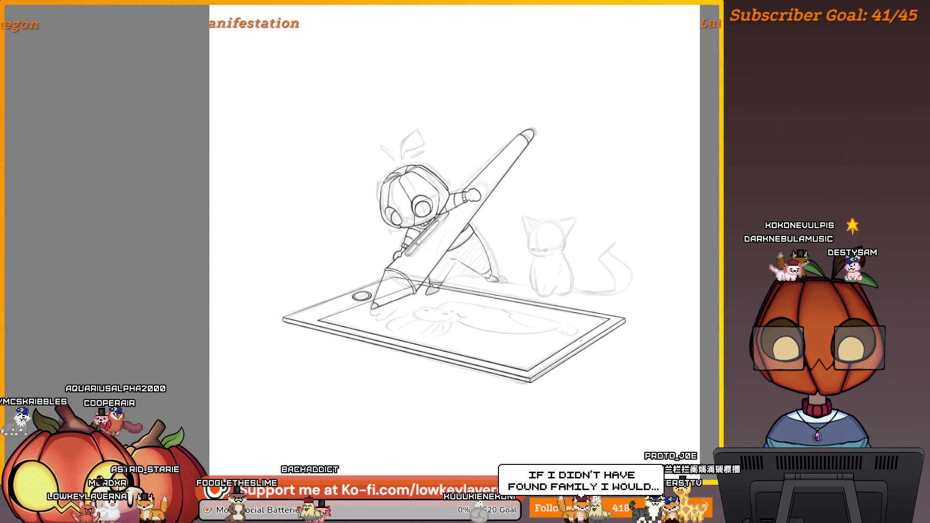
{"action": "left_click_drag", "start_coordinate": [476, 309], "coordinate": [546, 314]}
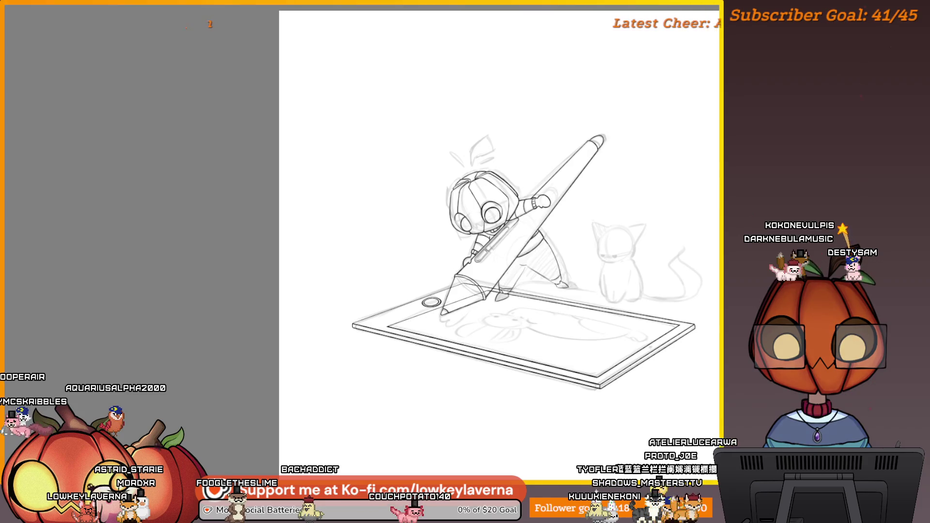
{"action": "scroll", "coordinate": [452, 312], "scroll_direction": "up", "scroll_amount": 6}
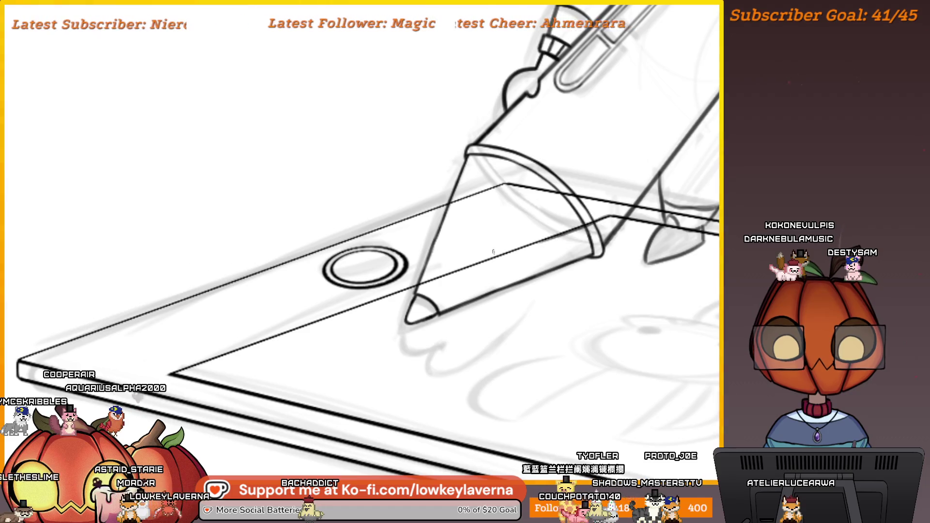
{"action": "left_click_drag", "start_coordinate": [493, 252], "coordinate": [666, 206]}
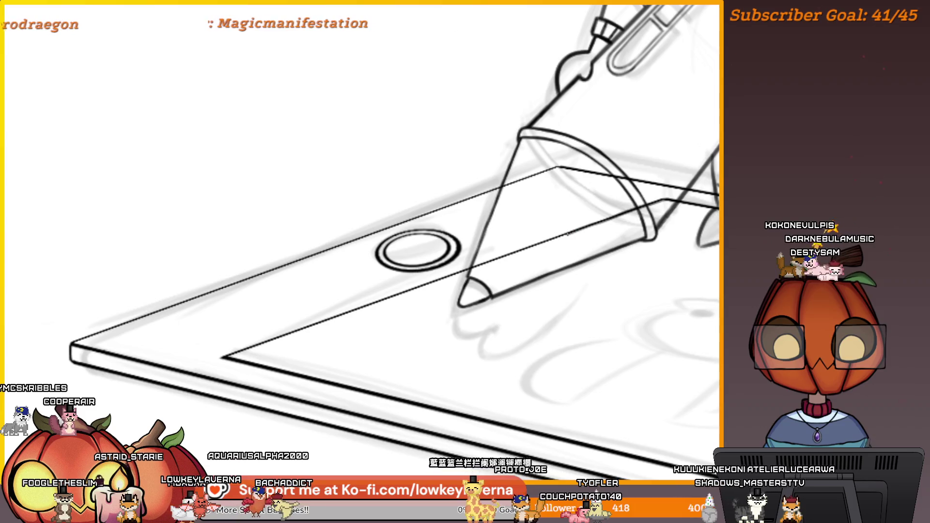
{"action": "left_click_drag", "start_coordinate": [597, 223], "coordinate": [670, 208]}
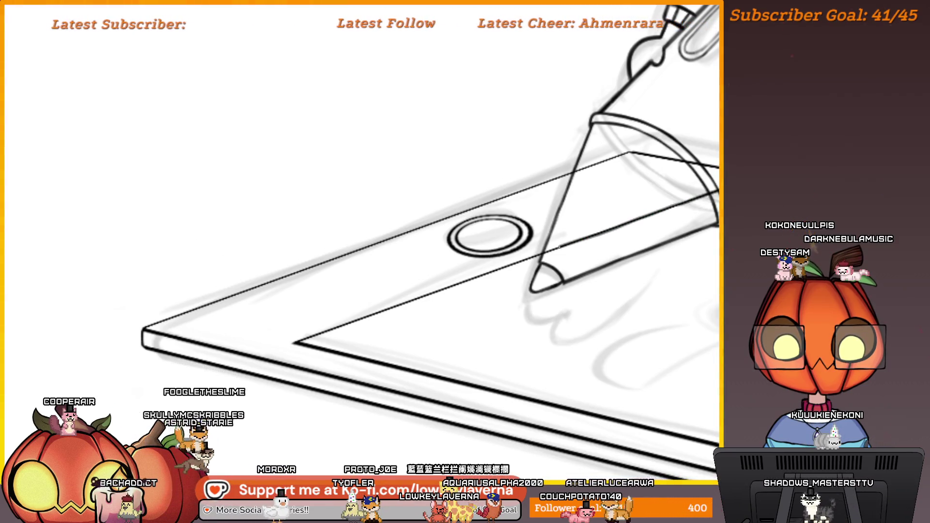
{"action": "left_click_drag", "start_coordinate": [416, 288], "coordinate": [579, 246]}
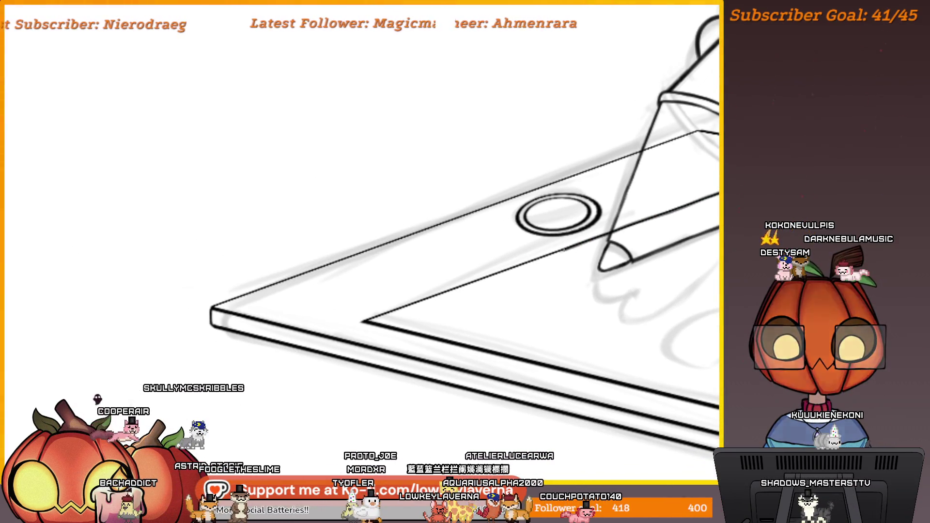
{"action": "left_click_drag", "start_coordinate": [429, 297], "coordinate": [477, 281]}
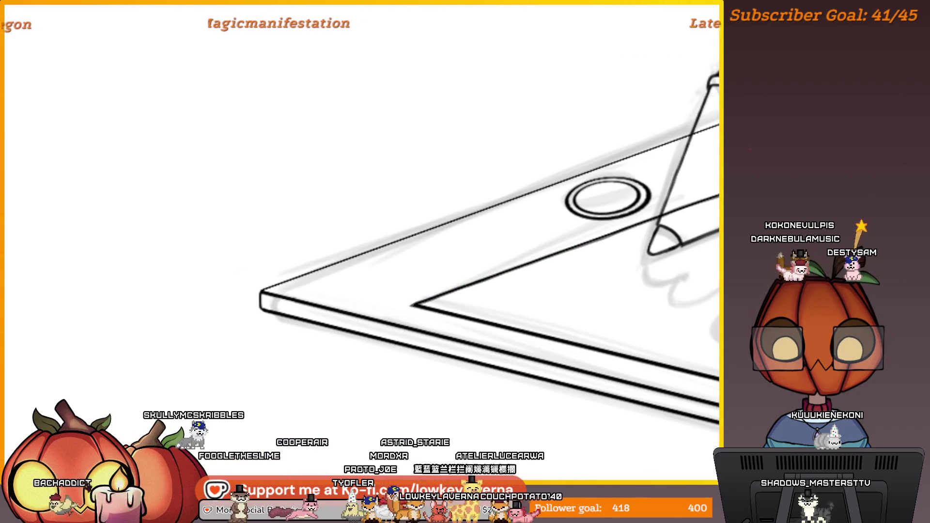
{"action": "left_click_drag", "start_coordinate": [640, 221], "coordinate": [506, 280]}
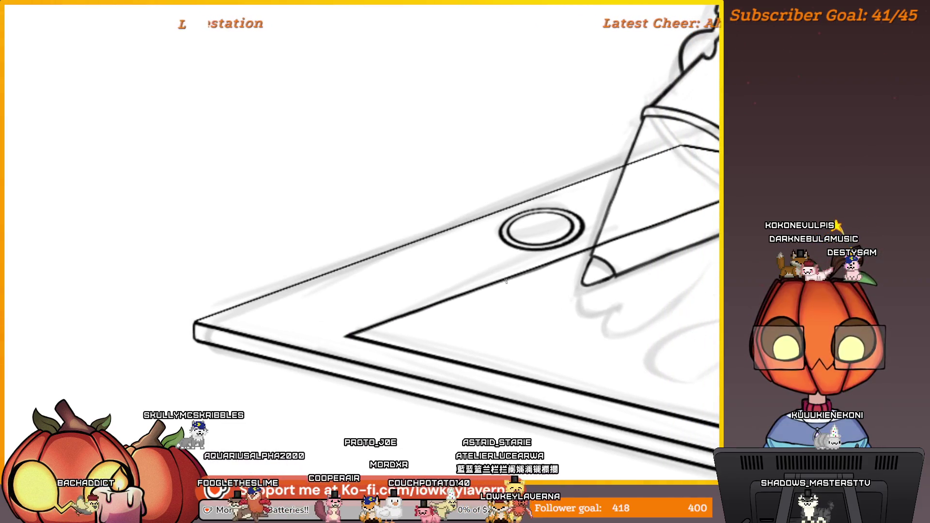
{"action": "left_click_drag", "start_coordinate": [591, 248], "coordinate": [490, 291]}
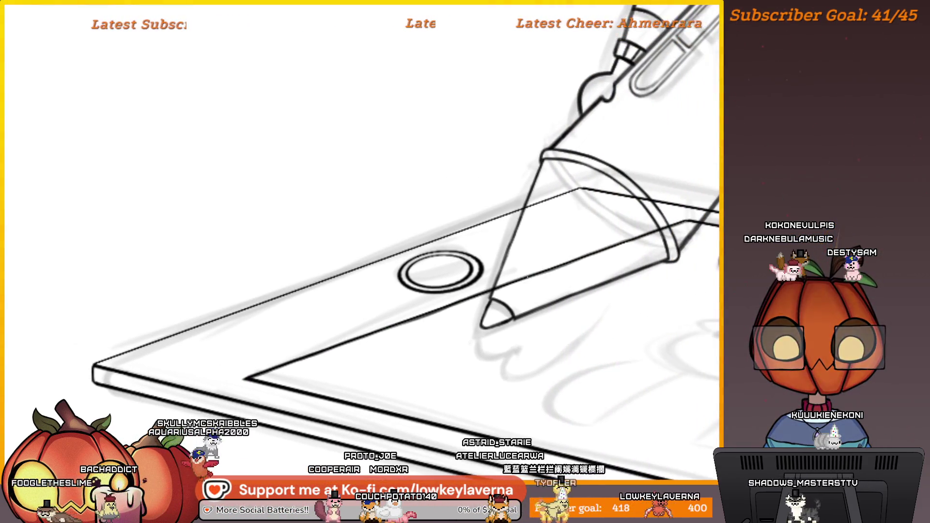
{"action": "mouse_move", "coordinate": [670, 220]}
{"action": "left_mouse_down"}
{"action": "mouse_move", "coordinate": [528, 252]}
{"action": "mouse_move", "coordinate": [673, 232]}
{"action": "left_mouse_up"}
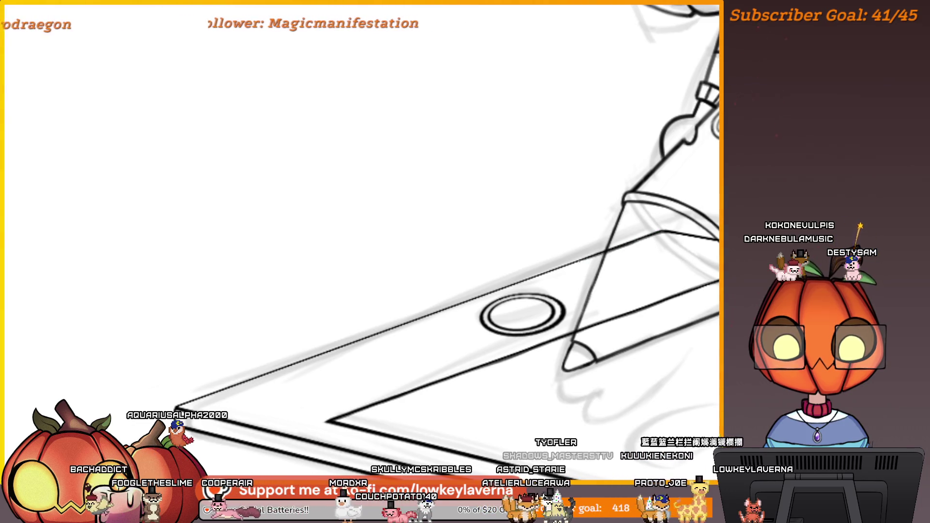
{"action": "left_click_drag", "start_coordinate": [572, 270], "coordinate": [603, 260]}
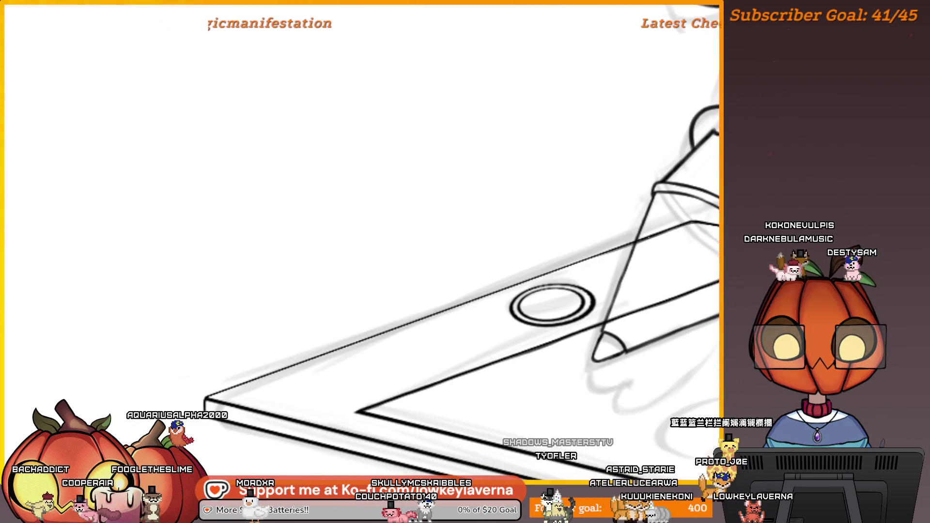
{"action": "left_click_drag", "start_coordinate": [493, 289], "coordinate": [569, 264]}
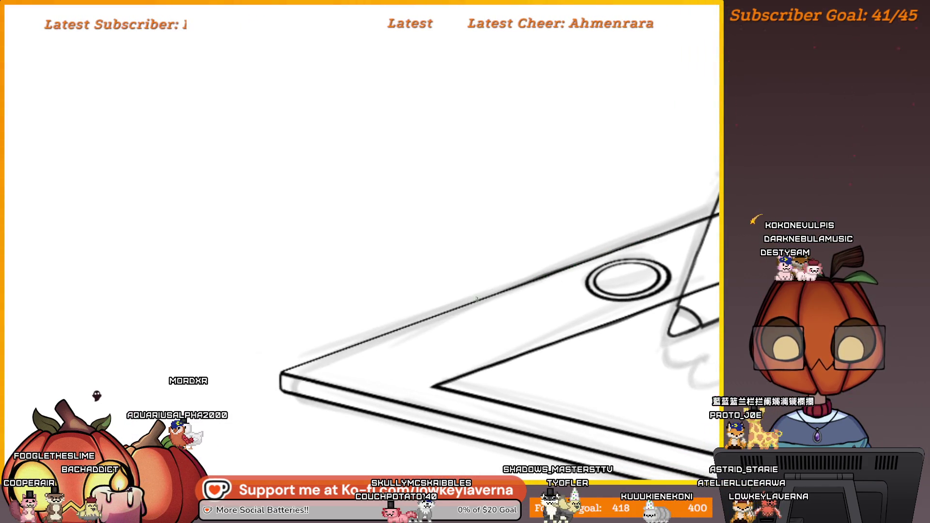
{"action": "left_click_drag", "start_coordinate": [475, 297], "coordinate": [601, 257]}
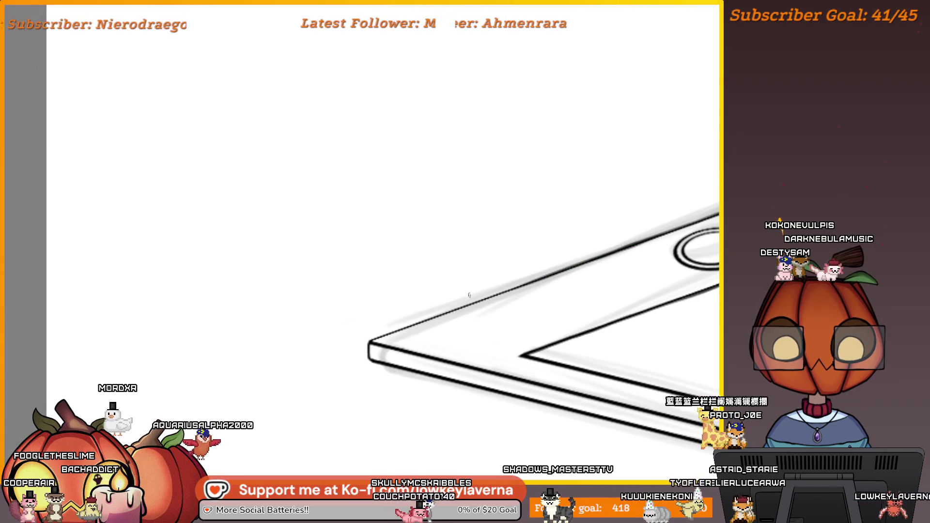
{"action": "scroll", "coordinate": [469, 295], "scroll_direction": "up", "scroll_amount": 2}
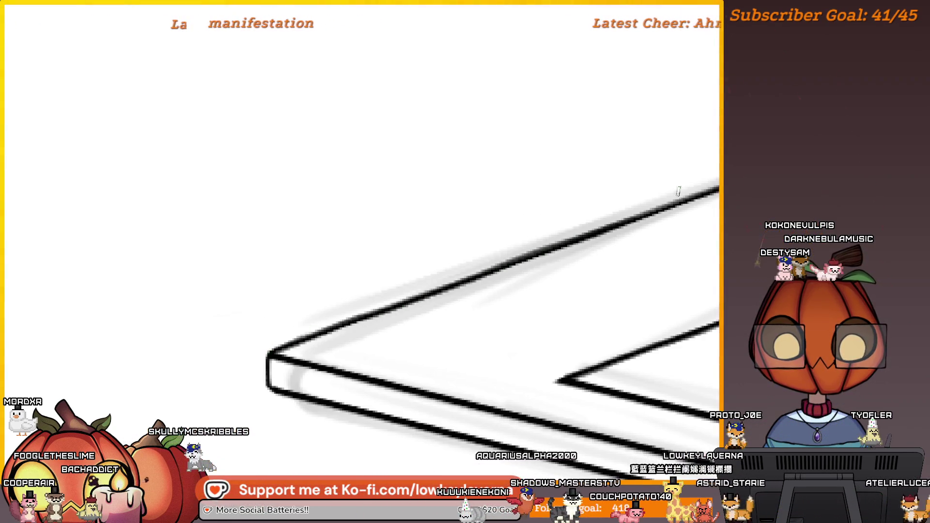
{"action": "scroll", "coordinate": [678, 191], "scroll_direction": "down", "scroll_amount": 4}
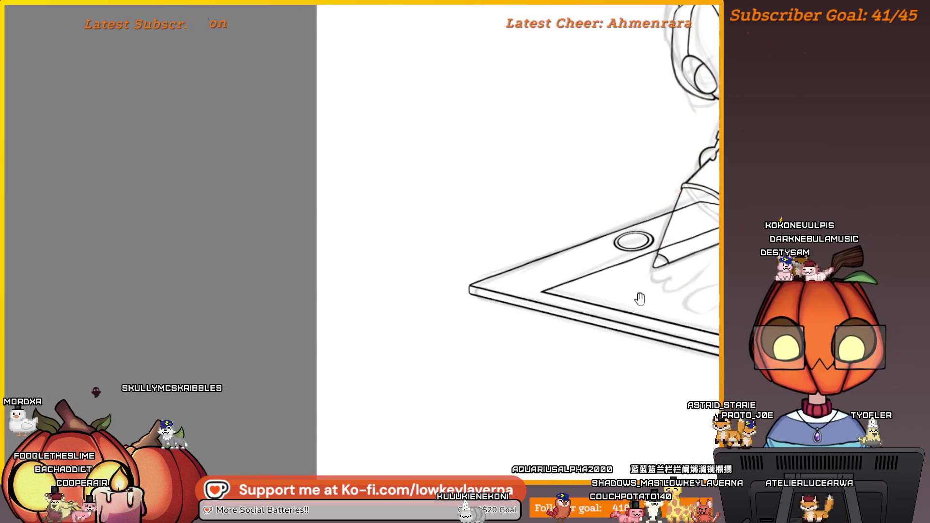
{"action": "mouse_move", "coordinate": [640, 299]}
{"action": "left_mouse_down"}
{"action": "mouse_move", "coordinate": [412, 305]}
{"action": "mouse_move", "coordinate": [672, 211]}
{"action": "left_mouse_up"}
- Ink the tablet's top edge out to its right corner
{"action": "scroll", "coordinate": [551, 260], "scroll_direction": "down", "scroll_amount": 3}
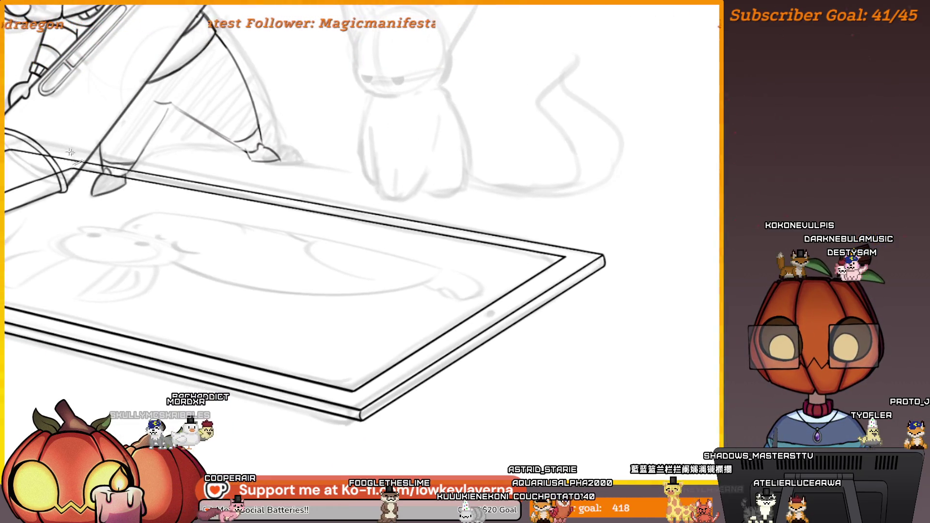
{"action": "left_click_drag", "start_coordinate": [165, 177], "coordinate": [604, 257]}
{"action": "left_click_drag", "start_coordinate": [617, 215], "coordinate": [668, 179]}
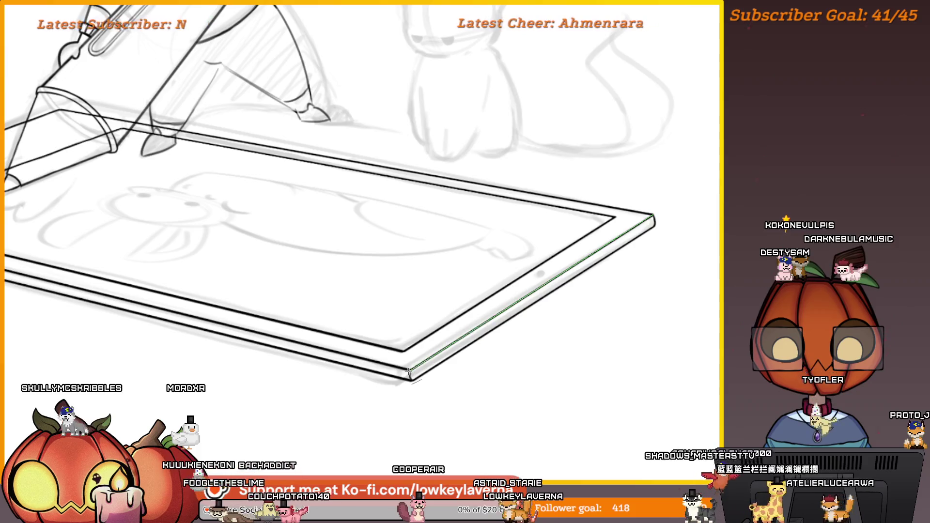
{"action": "left_click_drag", "start_coordinate": [475, 327], "coordinate": [543, 301]}
- Zoom back out to the full drawing and recentre it
{"action": "scroll", "coordinate": [544, 302], "scroll_direction": "down", "scroll_amount": 3}
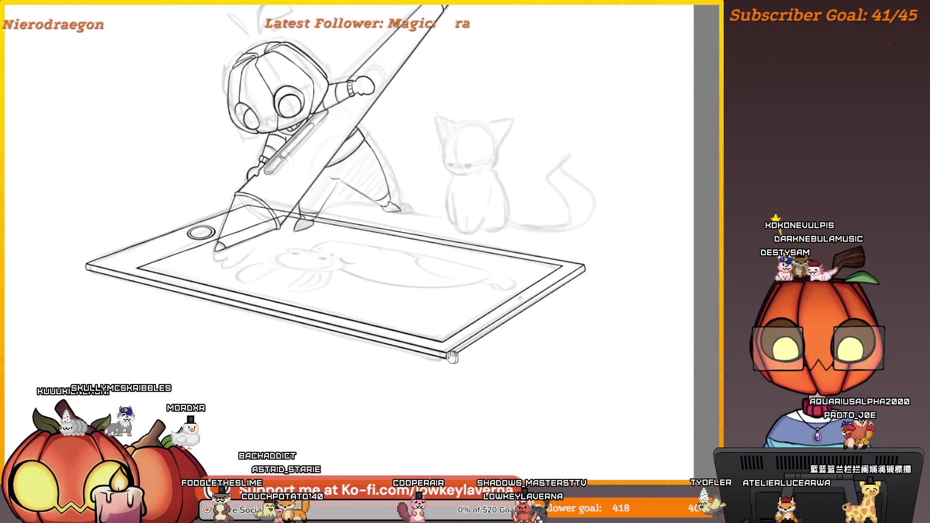
{"action": "left_click_drag", "start_coordinate": [469, 370], "coordinate": [542, 404]}
{"action": "scroll", "coordinate": [424, 154], "scroll_direction": "down", "scroll_amount": 5}
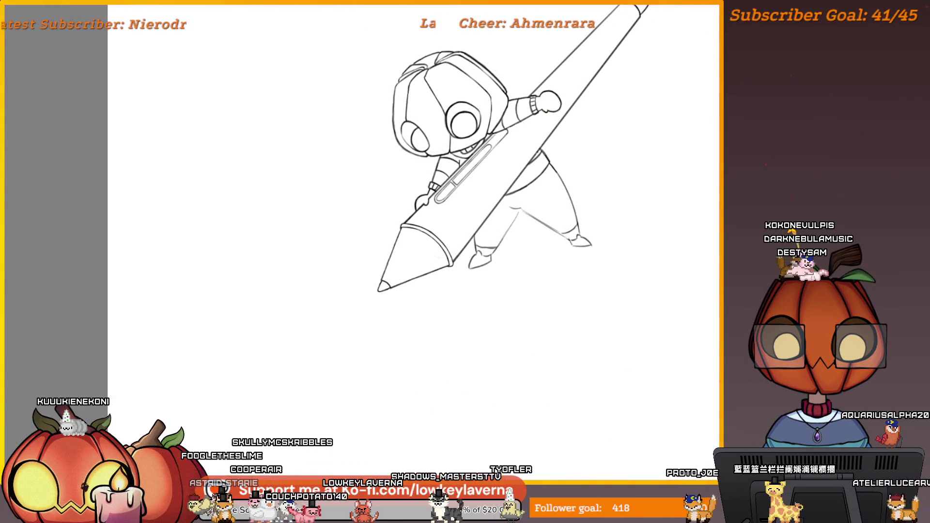
{"action": "scroll", "coordinate": [659, 277], "scroll_direction": "down", "scroll_amount": 3}
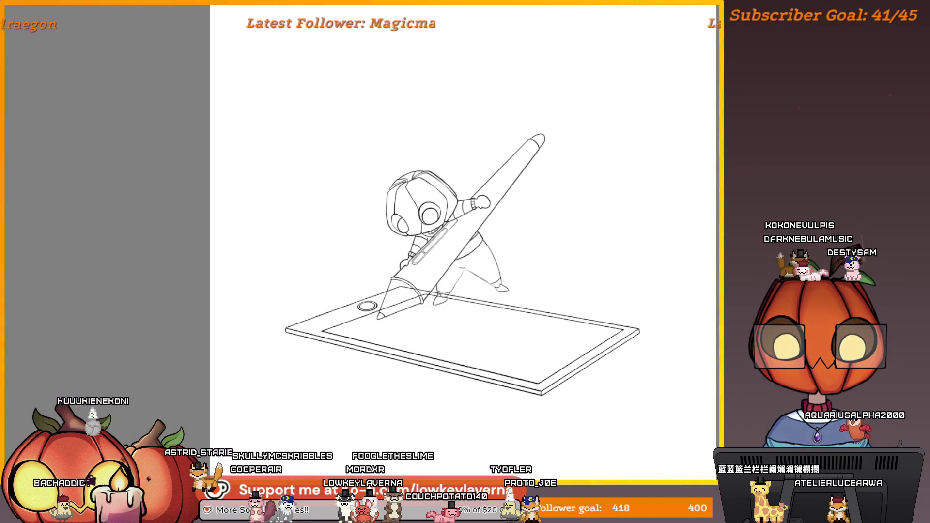
{"action": "scroll", "coordinate": [642, 260], "scroll_direction": "up", "scroll_amount": 5}
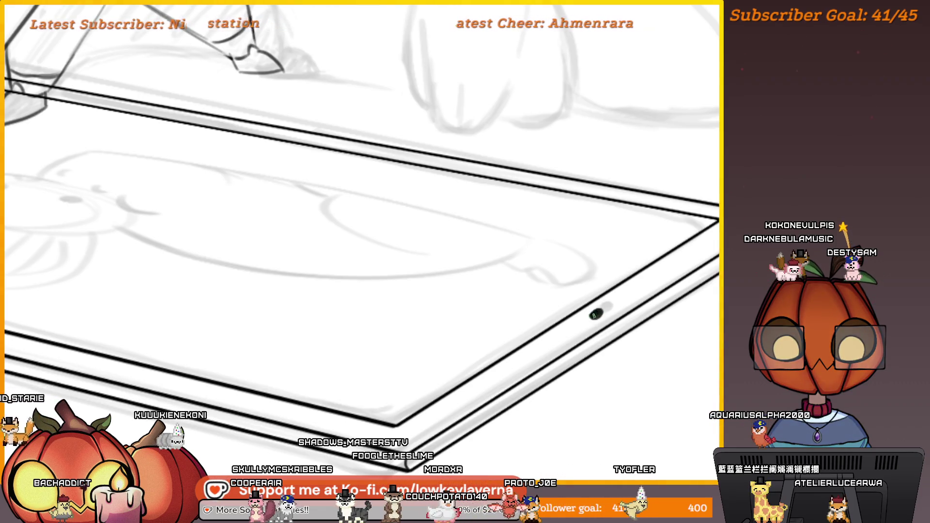
{"action": "key", "text": "ctrl+0"}
{"action": "left_click_drag", "start_coordinate": [639, 293], "coordinate": [618, 317]}
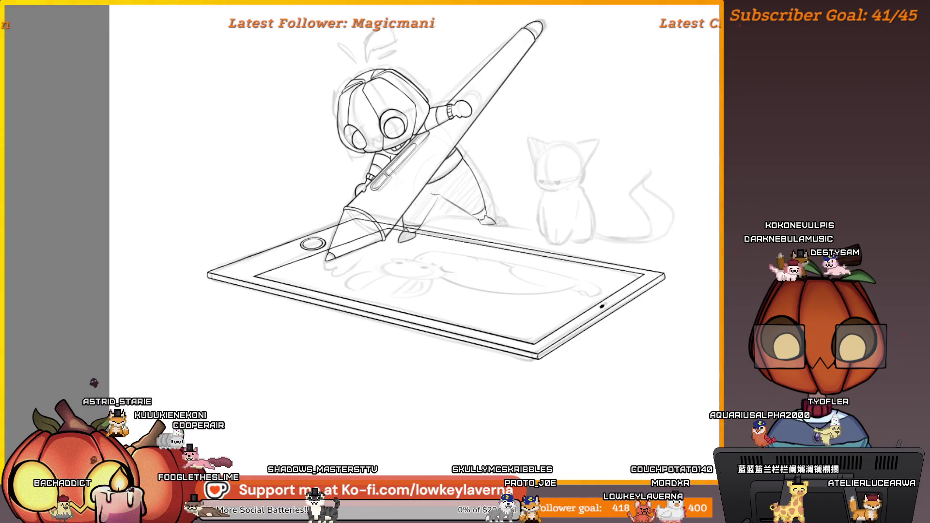
{"action": "scroll", "coordinate": [627, 272], "scroll_direction": "down", "scroll_amount": 2}
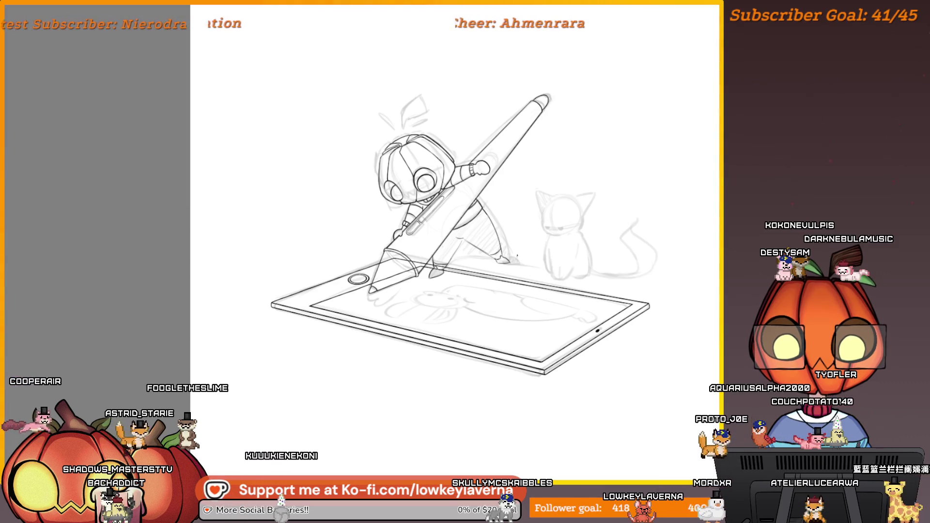
- Mirror the canvas view left-right and zoom in and out to check the cat sketch
{"action": "key", "text": "m"}
{"action": "scroll", "coordinate": [530, 263], "scroll_direction": "up", "scroll_amount": 4}
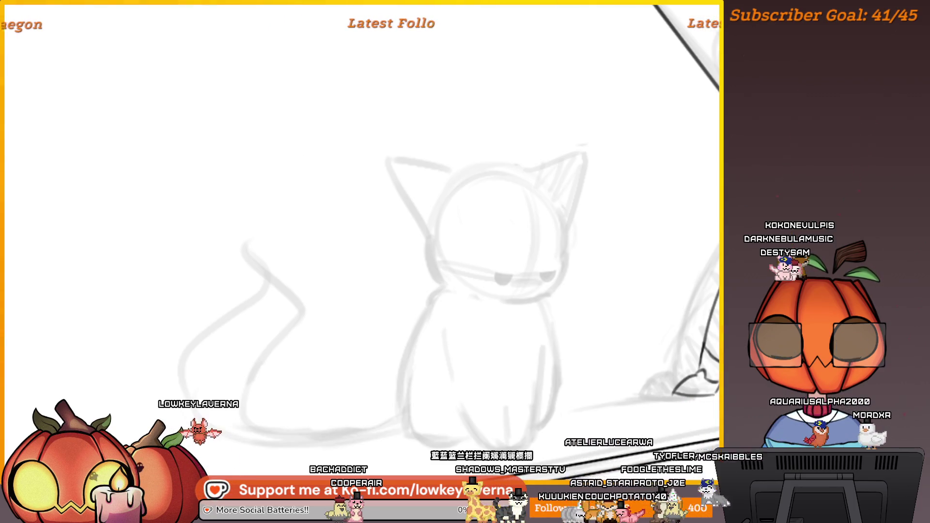
{"action": "scroll", "coordinate": [612, 245], "scroll_direction": "down", "scroll_amount": 5}
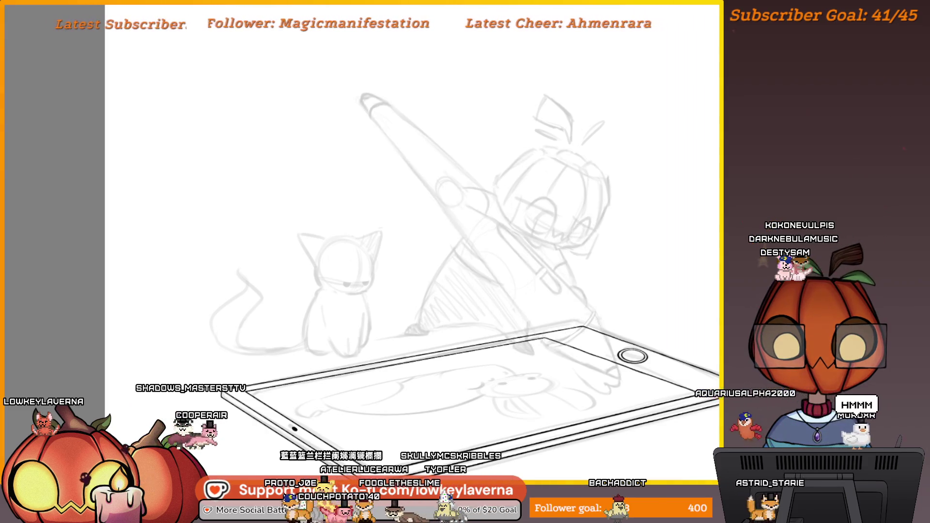
- Flip the canvas back to normal and frame the pumpkin character's face and eyes close up
{"action": "scroll", "coordinate": [546, 240], "scroll_direction": "up", "scroll_amount": 10}
{"action": "mouse_move", "coordinate": [546, 240]}
{"action": "left_mouse_down"}
{"action": "mouse_move", "coordinate": [549, 286]}
{"action": "mouse_move", "coordinate": [581, 257]}
{"action": "mouse_move", "coordinate": [566, 298]}
{"action": "left_mouse_up"}
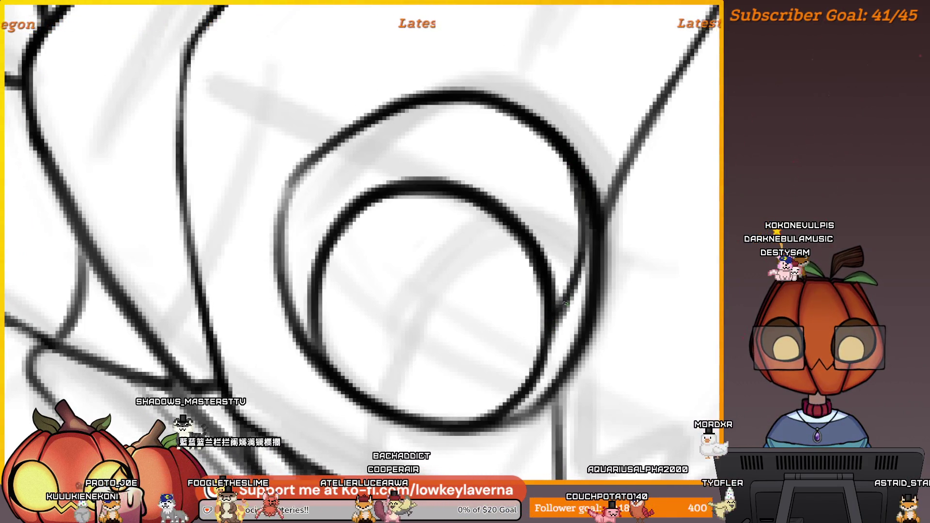
{"action": "scroll", "coordinate": [547, 248], "scroll_direction": "down", "scroll_amount": 10}
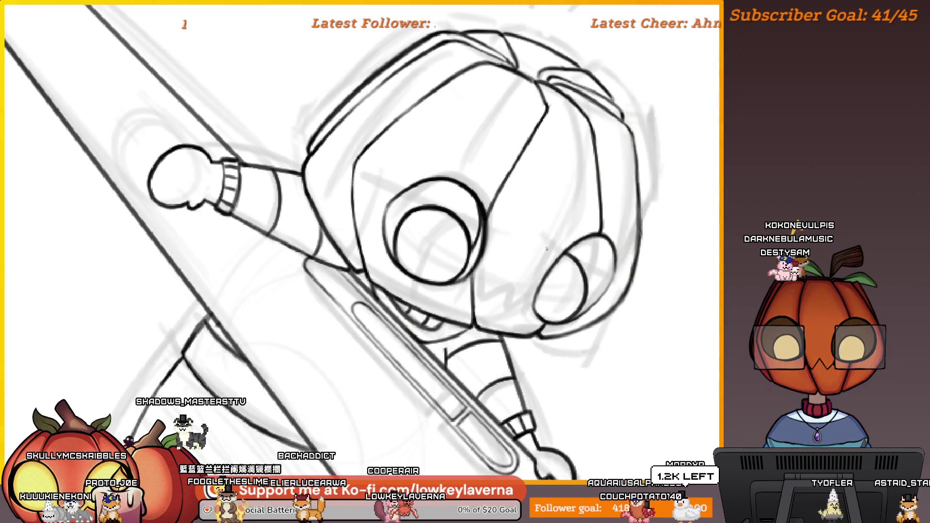
{"action": "key", "text": "m"}
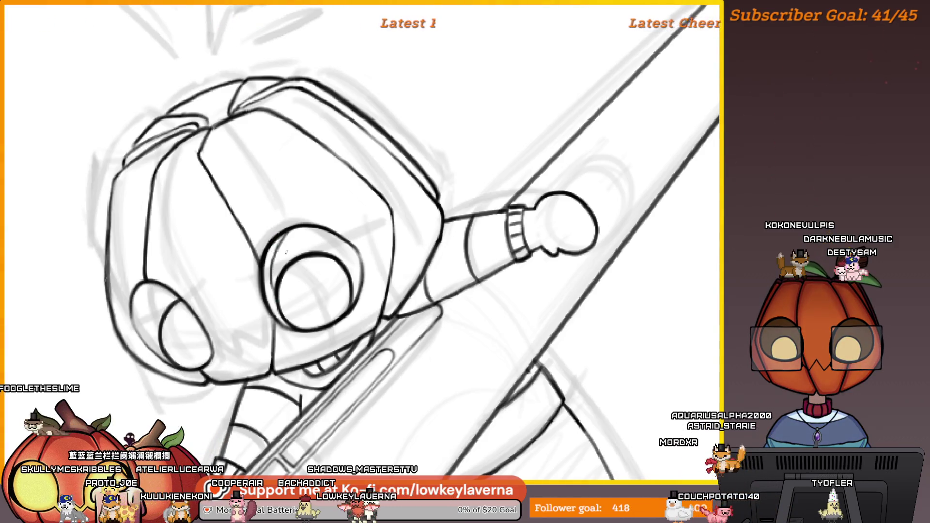
{"action": "mouse_move", "coordinate": [286, 252]}
{"action": "left_mouse_down"}
{"action": "mouse_move", "coordinate": [300, 264]}
{"action": "mouse_move", "coordinate": [375, 251]}
{"action": "mouse_move", "coordinate": [471, 271]}
{"action": "left_mouse_up"}
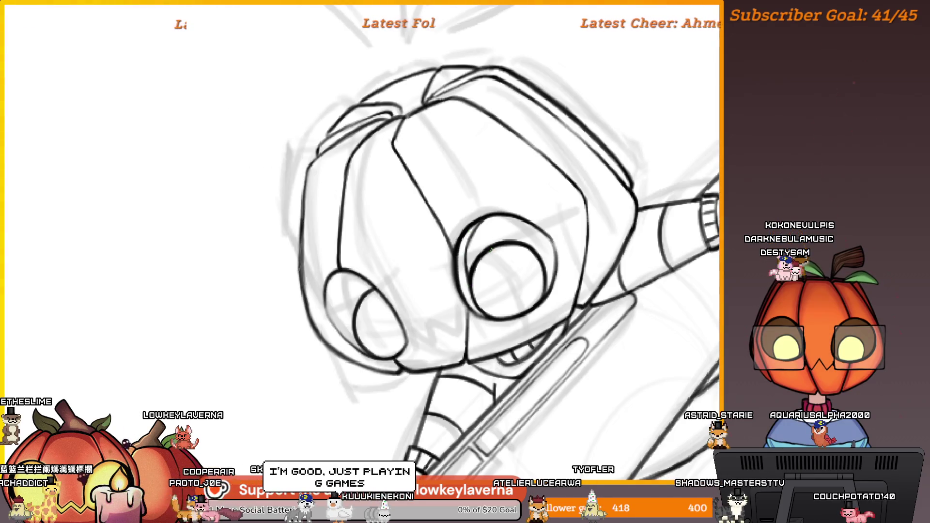
{"action": "left_click_drag", "start_coordinate": [501, 230], "coordinate": [500, 244]}
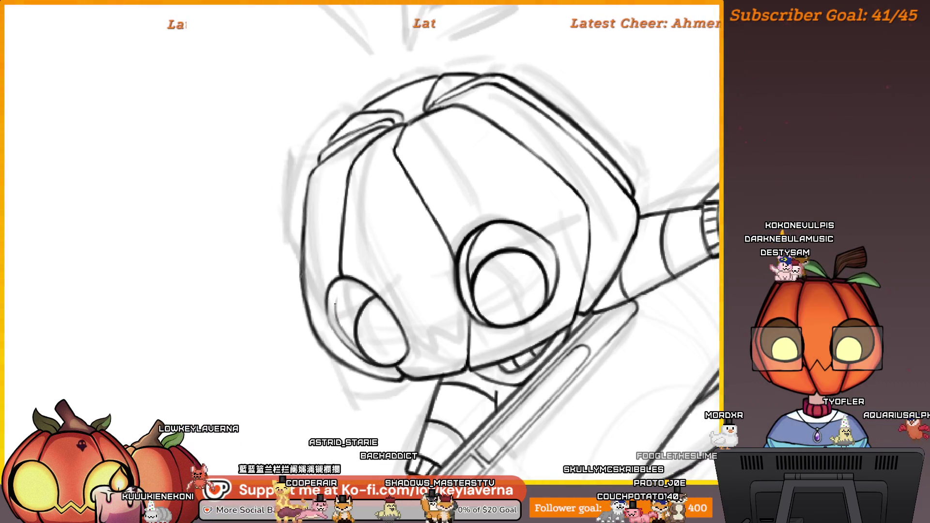
- Frame the pumpkin head close up, checking the full figure along the way
{"action": "mouse_move", "coordinate": [340, 231]}
{"action": "left_mouse_down"}
{"action": "mouse_move", "coordinate": [421, 255]}
{"action": "mouse_move", "coordinate": [436, 282]}
{"action": "left_mouse_up"}
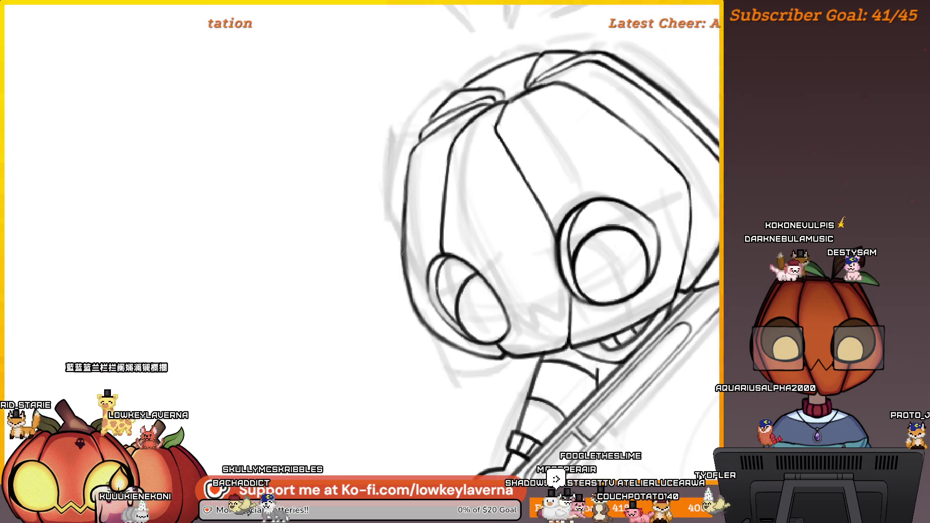
{"action": "key", "text": "ctrl+minus"}
{"action": "left_click_drag", "start_coordinate": [518, 304], "coordinate": [465, 336]}
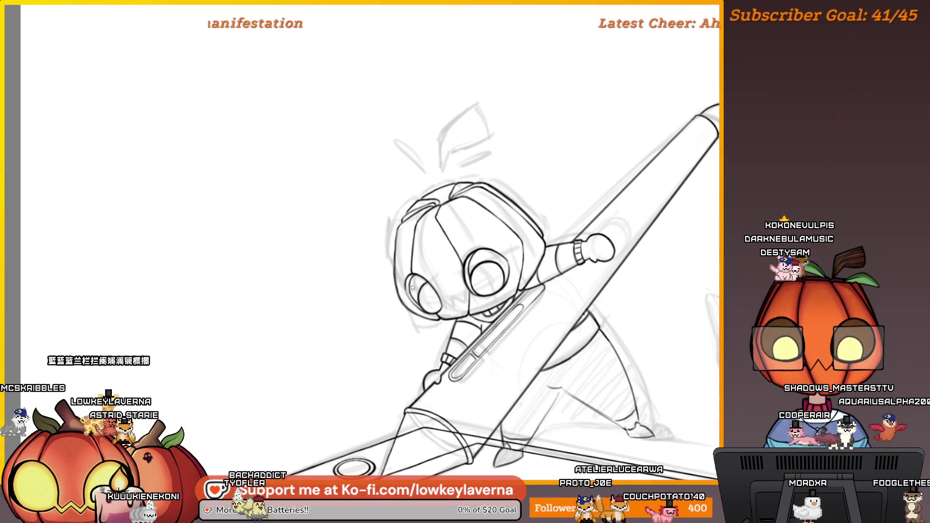
{"action": "scroll", "coordinate": [413, 288], "scroll_direction": "up", "scroll_amount": 5}
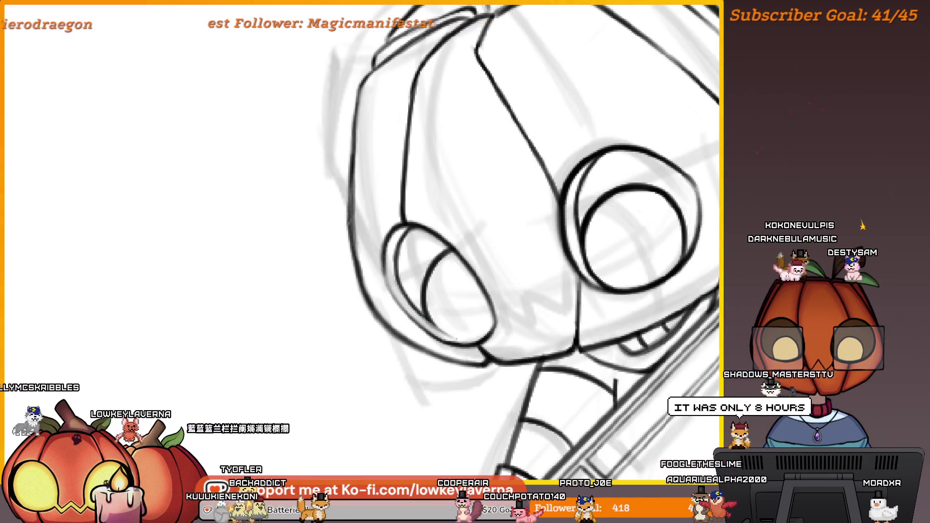
{"action": "left_click", "coordinate": [408, 252], "text": "alt"}
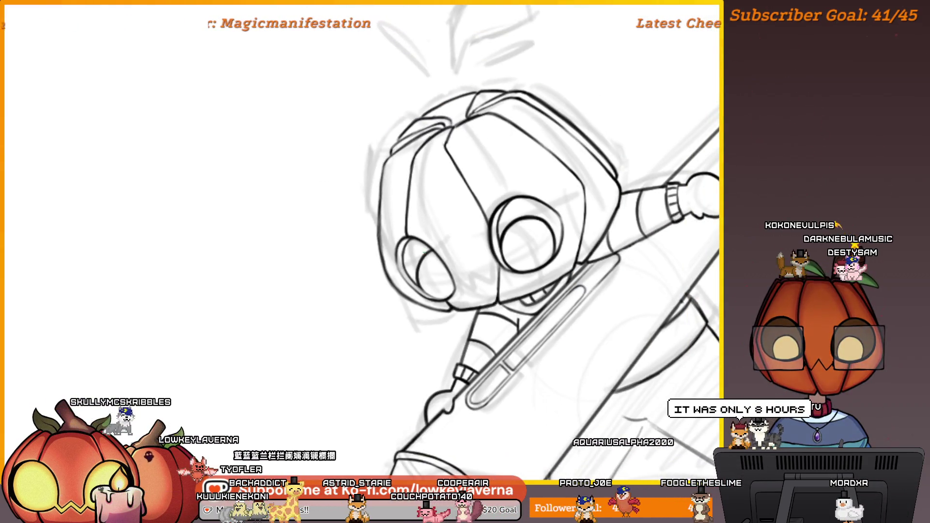
{"action": "left_click", "coordinate": [415, 286]}
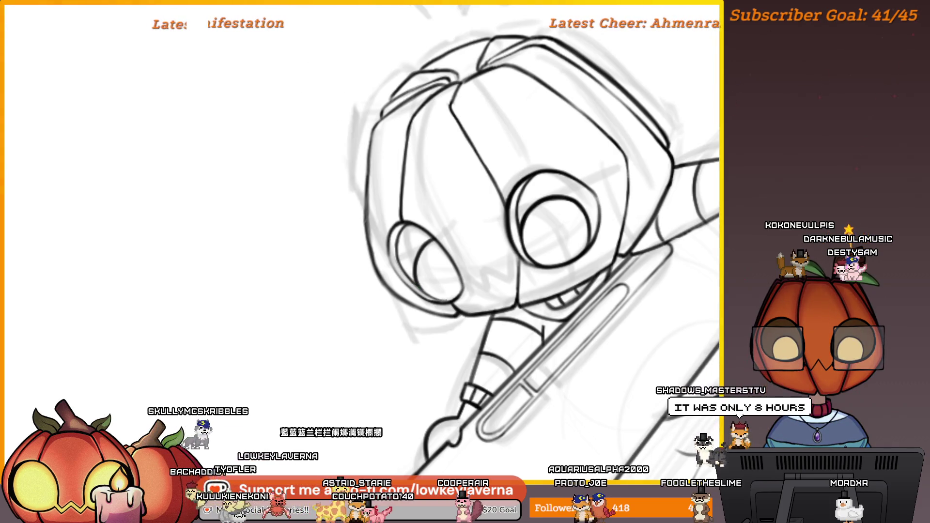
{"action": "left_click", "coordinate": [419, 218], "text": "alt"}
{"action": "left_click", "coordinate": [420, 218], "text": "alt"}
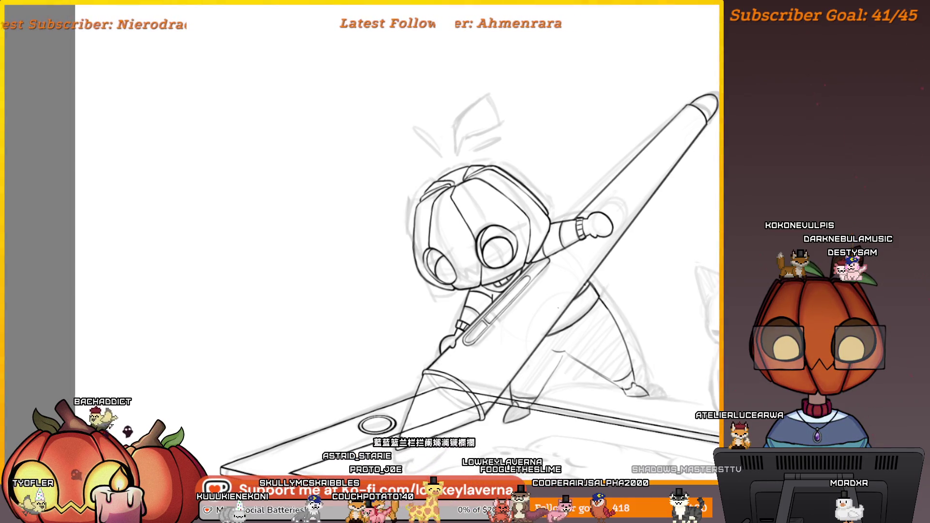
{"action": "left_click", "coordinate": [445, 289]}
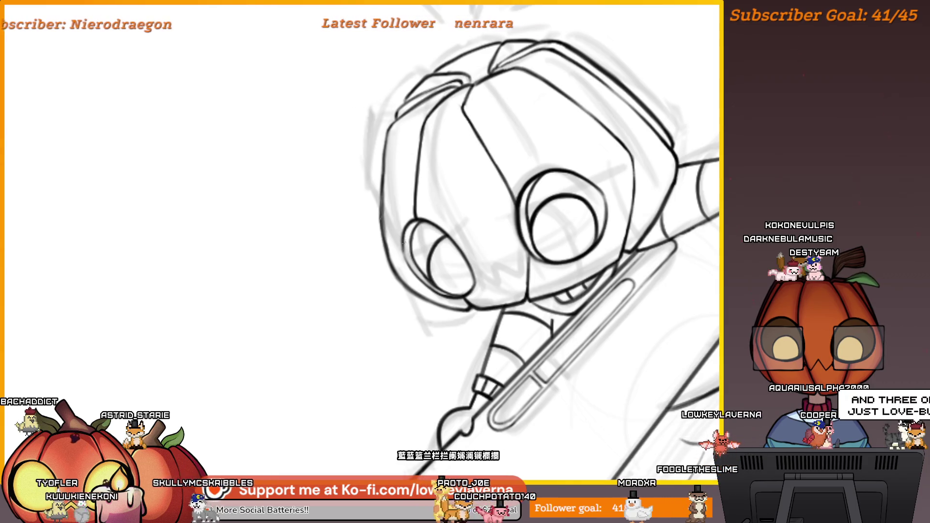
{"action": "left_click_drag", "start_coordinate": [520, 190], "coordinate": [518, 302]}
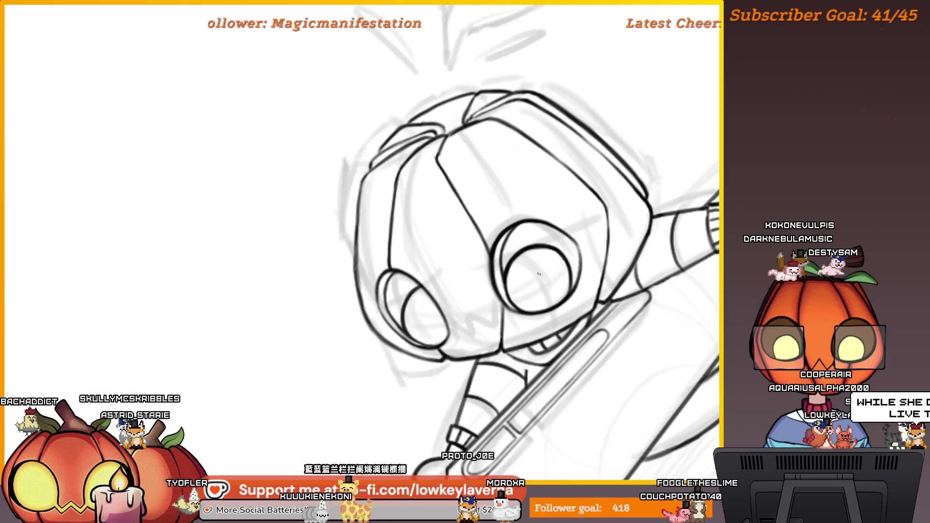
{"action": "scroll", "coordinate": [511, 284], "scroll_direction": "up", "scroll_amount": 2}
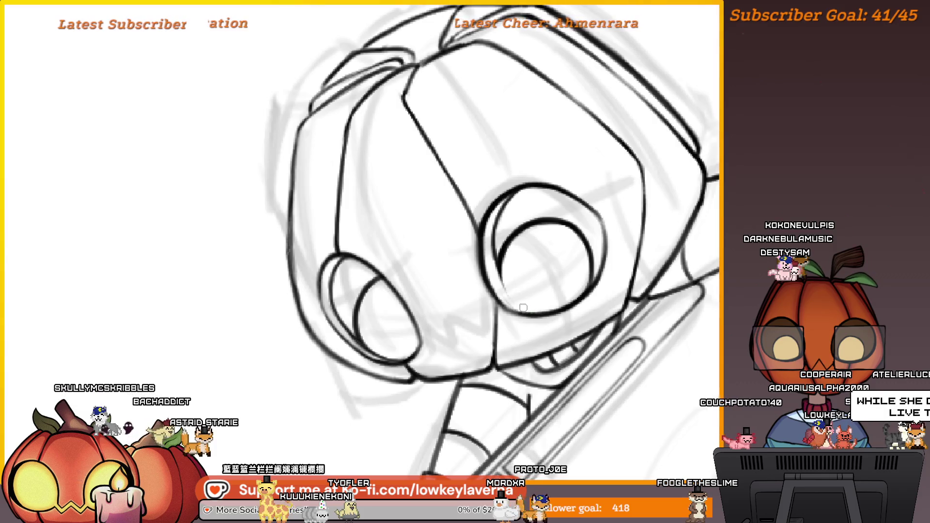
{"action": "left_click_drag", "start_coordinate": [499, 259], "coordinate": [485, 236]}
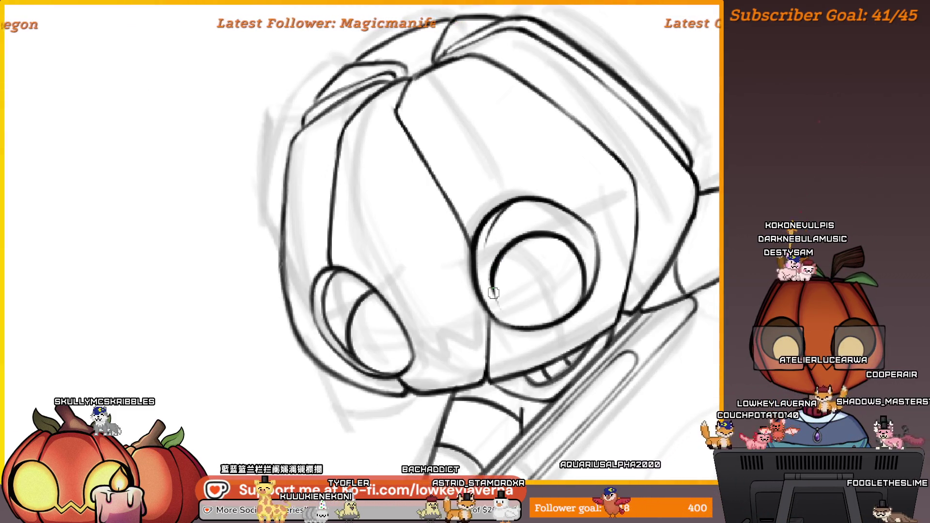
- Add a stroke along the larger eye's left outline and review the eye area
{"action": "left_click_drag", "start_coordinate": [490, 231], "coordinate": [484, 258]}
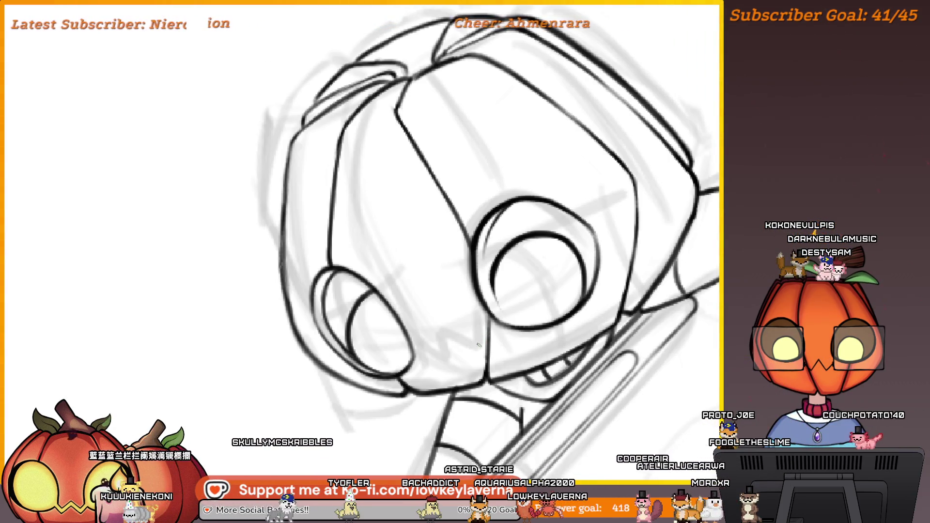
{"action": "left_click_drag", "start_coordinate": [535, 318], "coordinate": [514, 330]}
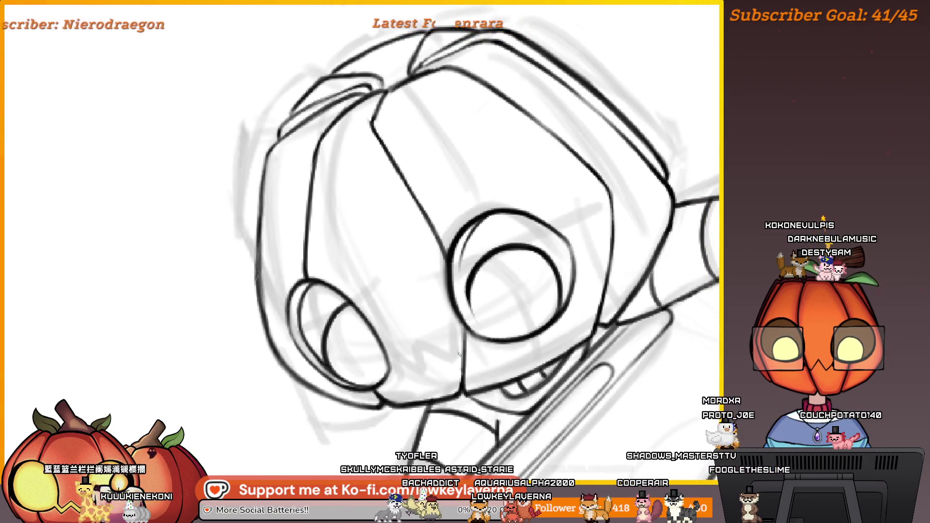
{"action": "left_click_drag", "start_coordinate": [466, 271], "coordinate": [466, 264]}
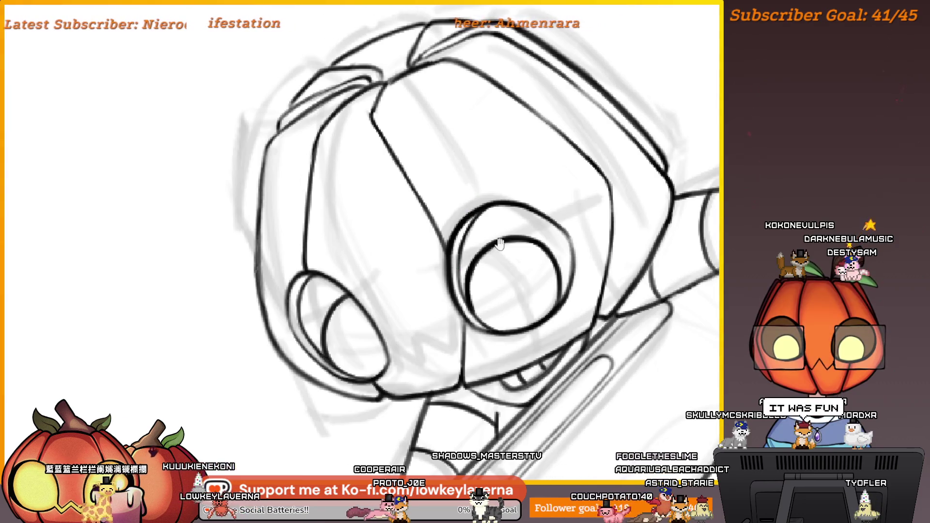
{"action": "scroll", "coordinate": [501, 243], "scroll_direction": "down", "scroll_amount": 5}
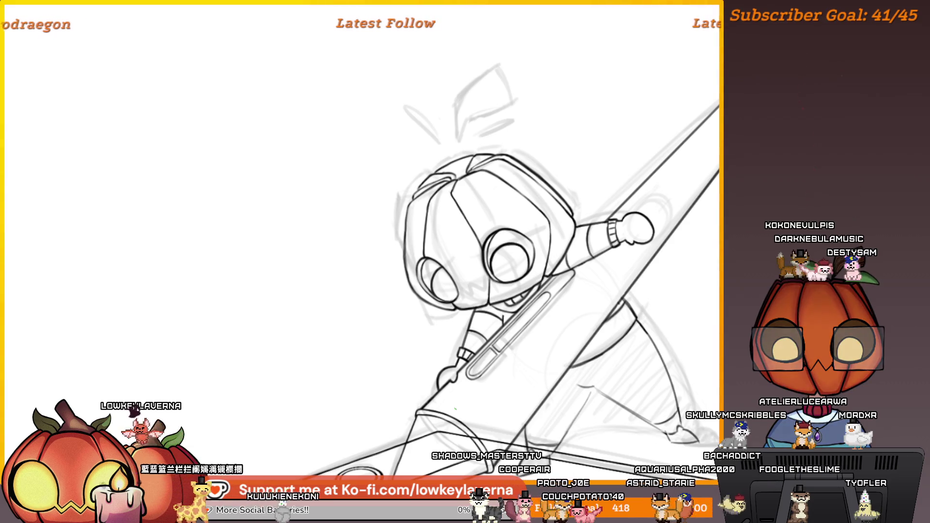
{"action": "scroll", "coordinate": [494, 281], "scroll_direction": "up", "scroll_amount": 5}
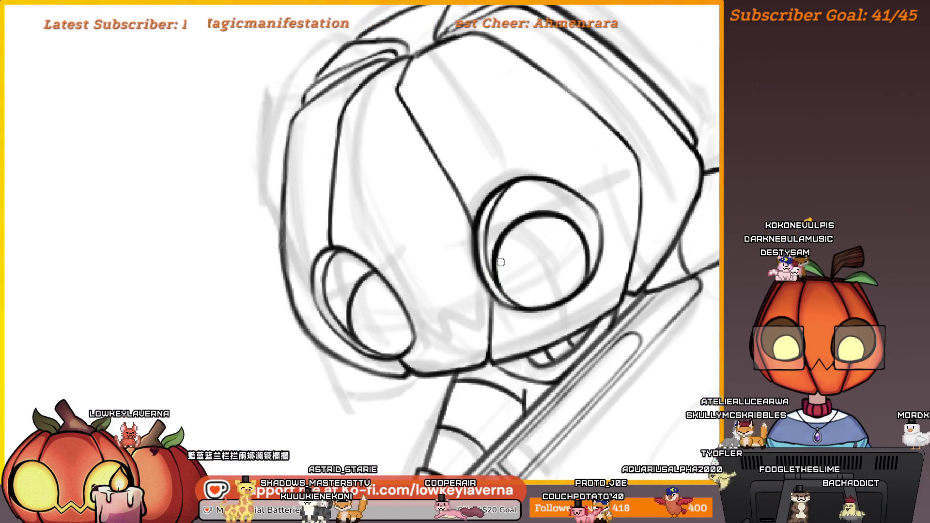
{"action": "scroll", "coordinate": [526, 249], "scroll_direction": "down", "scroll_amount": 3}
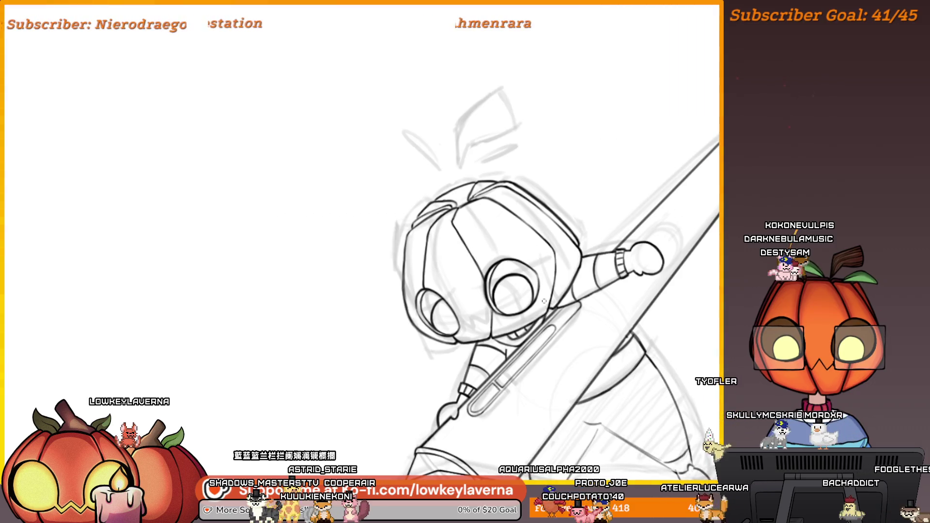
{"action": "scroll", "coordinate": [499, 294], "scroll_direction": "up", "scroll_amount": 4}
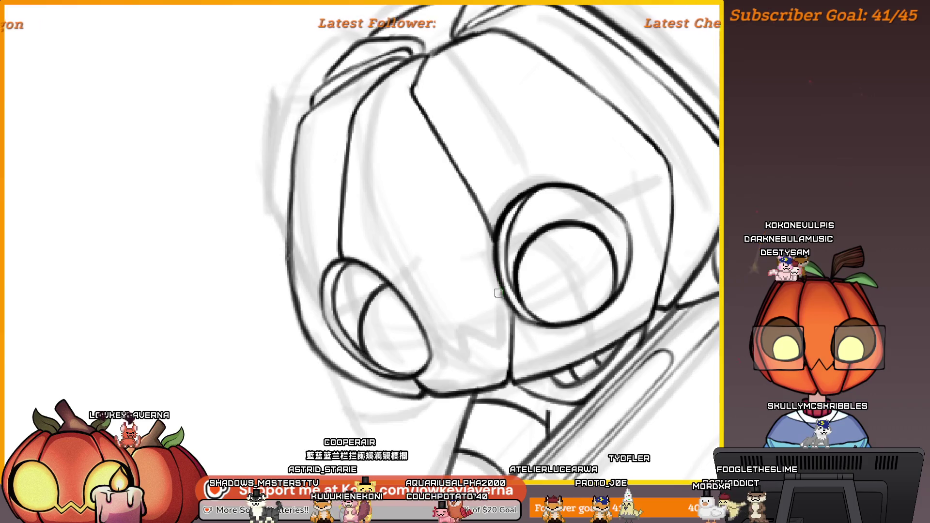
{"action": "left_click_drag", "start_coordinate": [525, 178], "coordinate": [520, 246]}
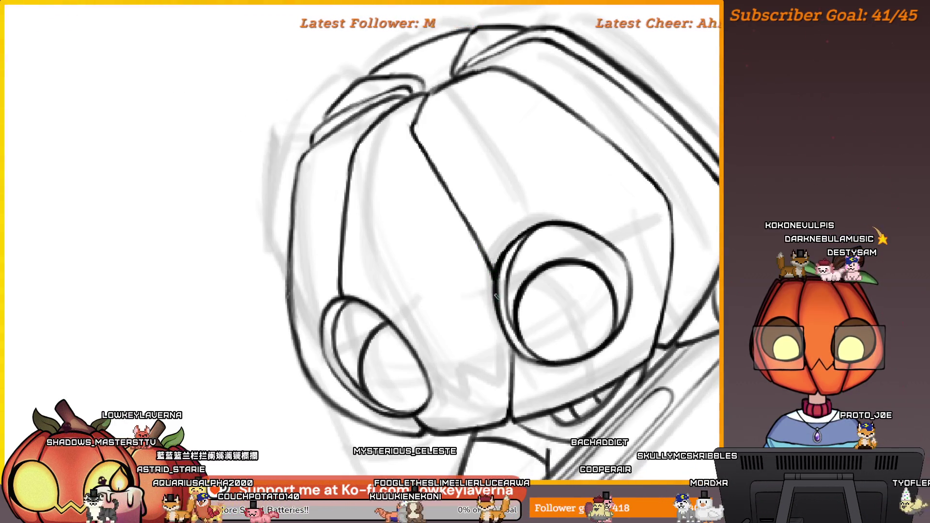
{"action": "scroll", "coordinate": [495, 295], "scroll_direction": "down", "scroll_amount": 2}
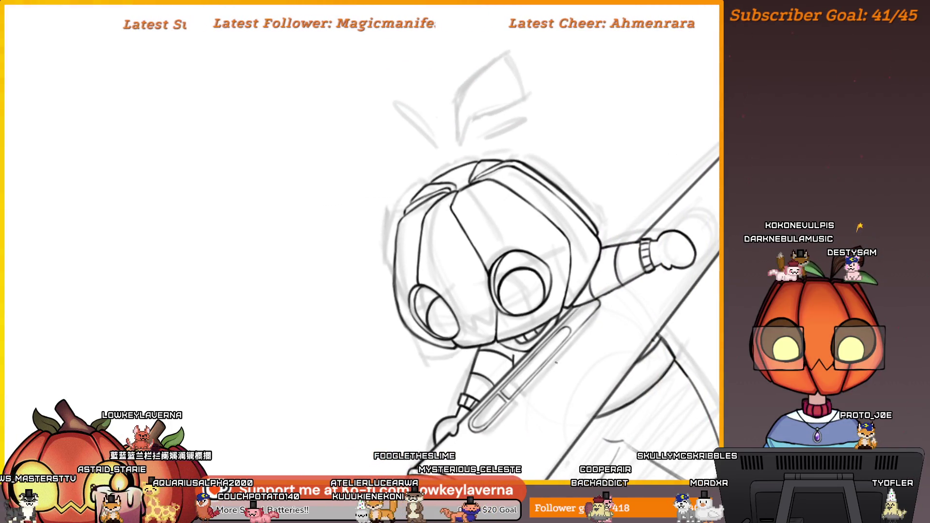
{"action": "scroll", "coordinate": [491, 256], "scroll_direction": "up", "scroll_amount": 5}
- Lasso and delete the small stray ink bits beside the character's eye line, then zoom out
{"action": "left_click_drag", "start_coordinate": [492, 255], "coordinate": [482, 261]}
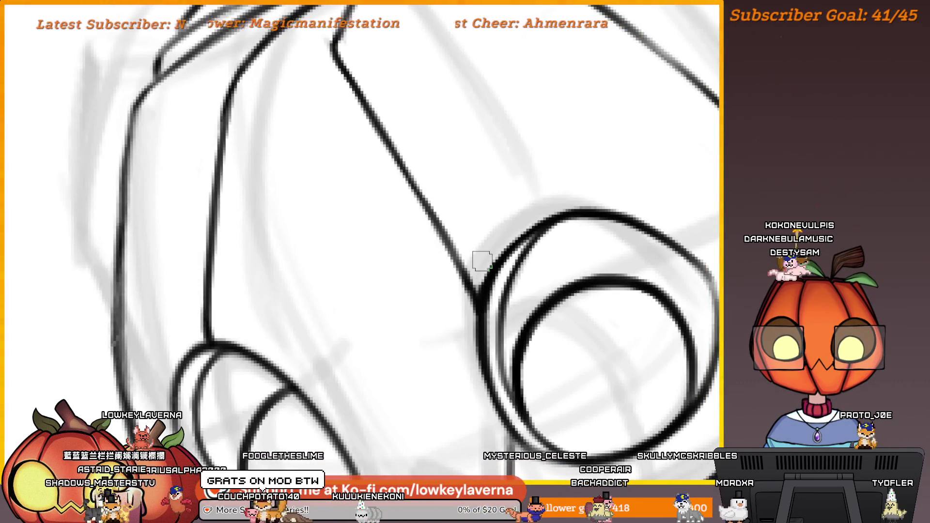
{"action": "mouse_move", "coordinate": [514, 222]}
{"action": "left_mouse_down"}
{"action": "mouse_move", "coordinate": [477, 307]}
{"action": "mouse_move", "coordinate": [513, 221]}
{"action": "left_mouse_up"}
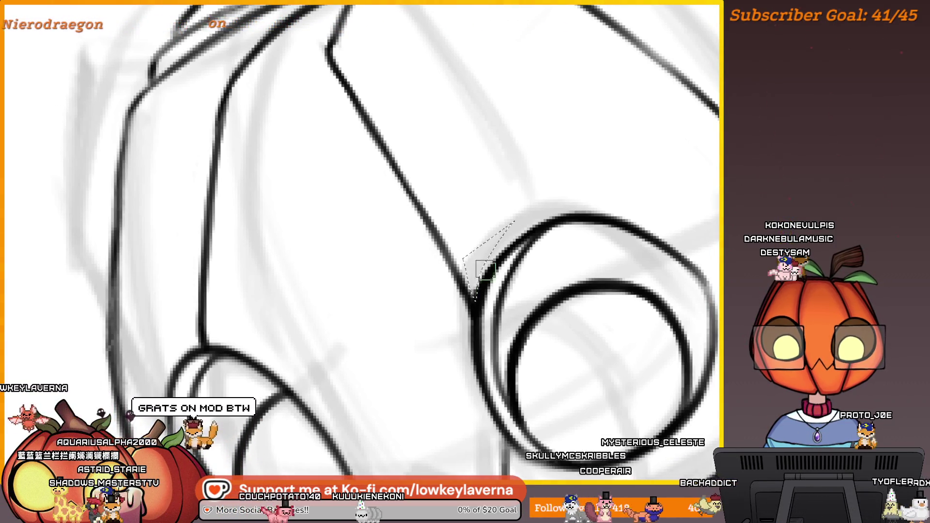
{"action": "key", "text": "ctrl+d"}
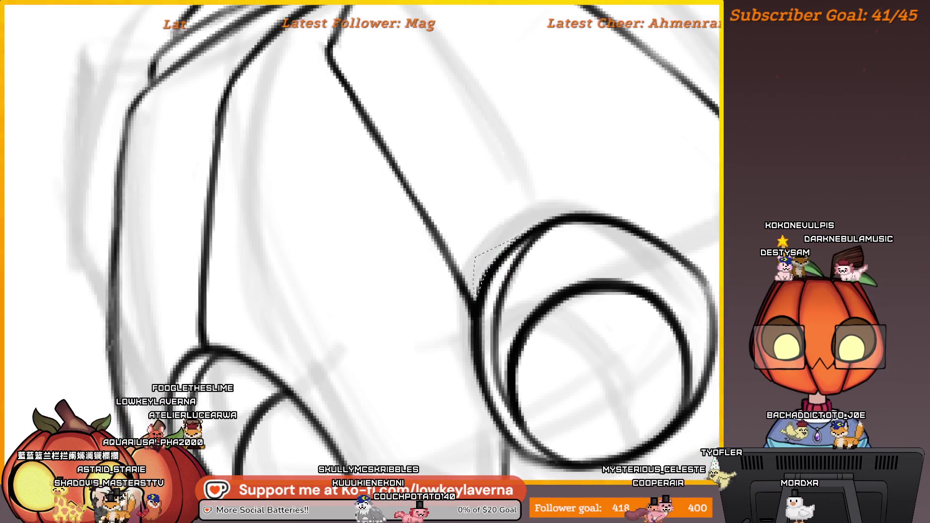
{"action": "mouse_move", "coordinate": [453, 279]}
{"action": "left_mouse_down"}
{"action": "mouse_move", "coordinate": [473, 321]}
{"action": "mouse_move", "coordinate": [475, 370]}
{"action": "mouse_move", "coordinate": [445, 264]}
{"action": "left_mouse_up"}
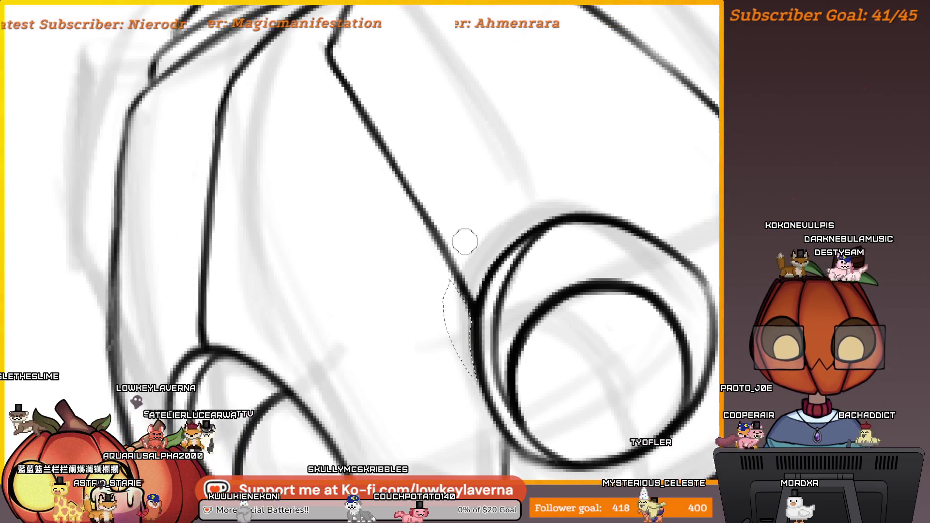
{"action": "key", "text": "ctrl+d"}
{"action": "scroll", "coordinate": [525, 220], "scroll_direction": "down", "scroll_amount": 5}
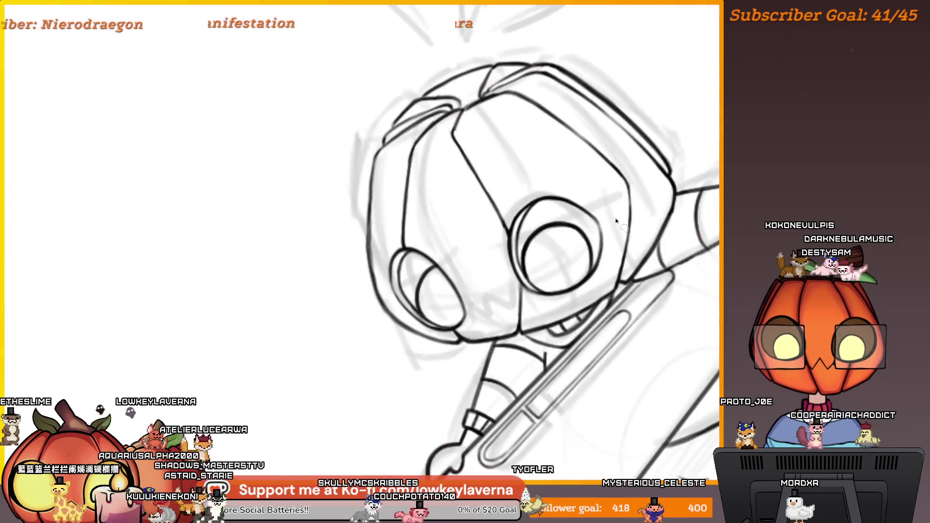
{"action": "scroll", "coordinate": [489, 244], "scroll_direction": "up", "scroll_amount": 2}
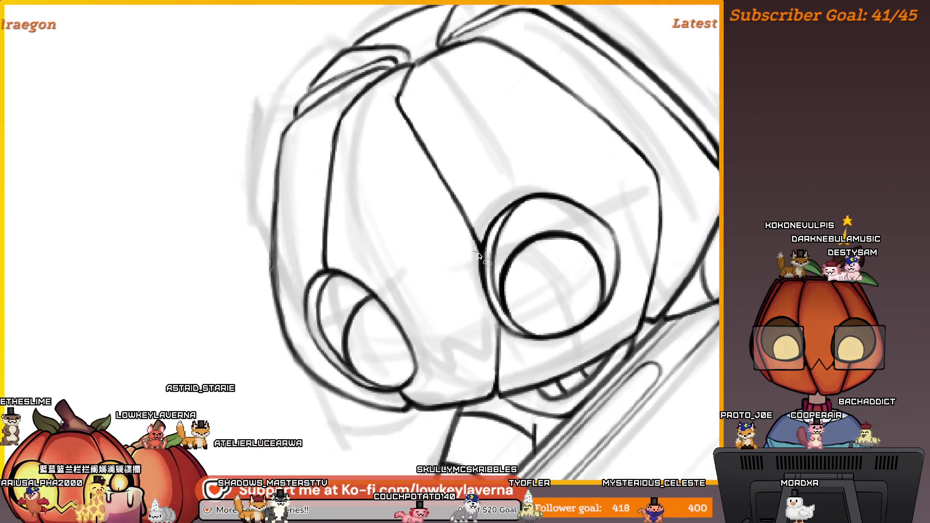
{"action": "left_click_drag", "start_coordinate": [483, 278], "coordinate": [472, 253]}
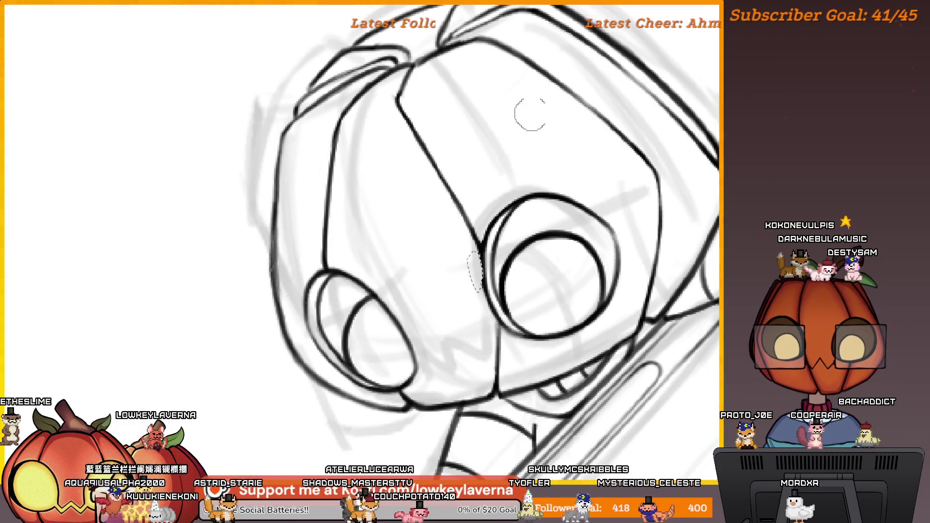
{"action": "scroll", "coordinate": [521, 218], "scroll_direction": "down", "scroll_amount": 2}
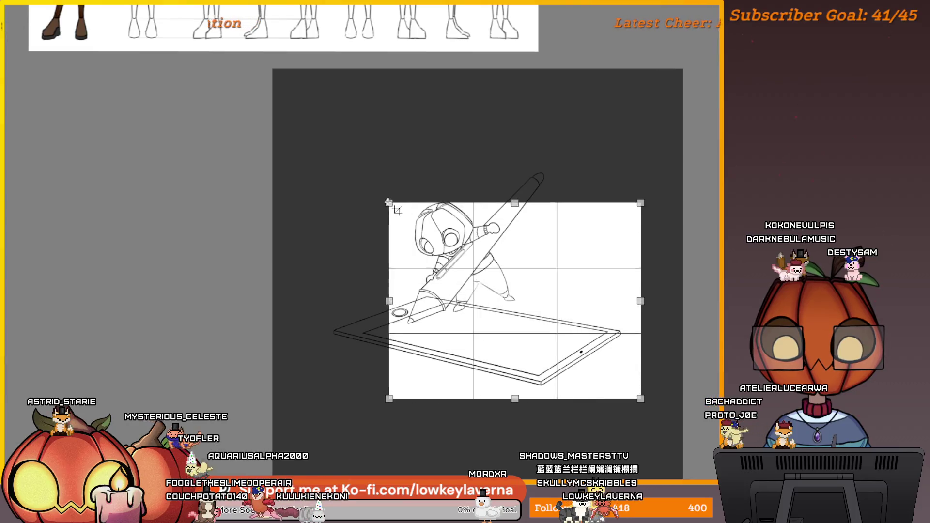
- Widen the crop box to the left, commit the crop, and pan to the canvas's left side
{"action": "left_click_drag", "start_coordinate": [341, 144], "coordinate": [312, 154]}
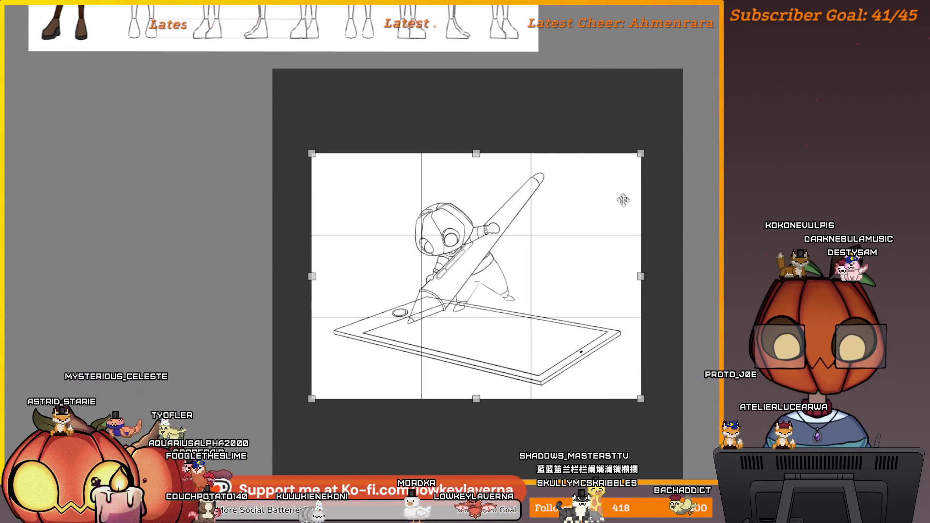
{"action": "right_click", "coordinate": [639, 290]}
{"action": "left_click", "coordinate": [626, 304]}
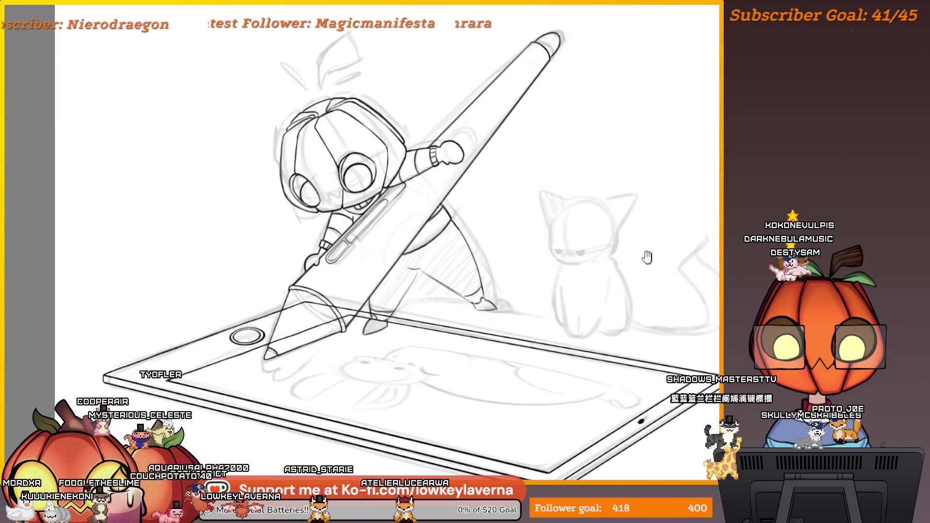
{"action": "left_click_drag", "start_coordinate": [647, 257], "coordinate": [601, 294]}
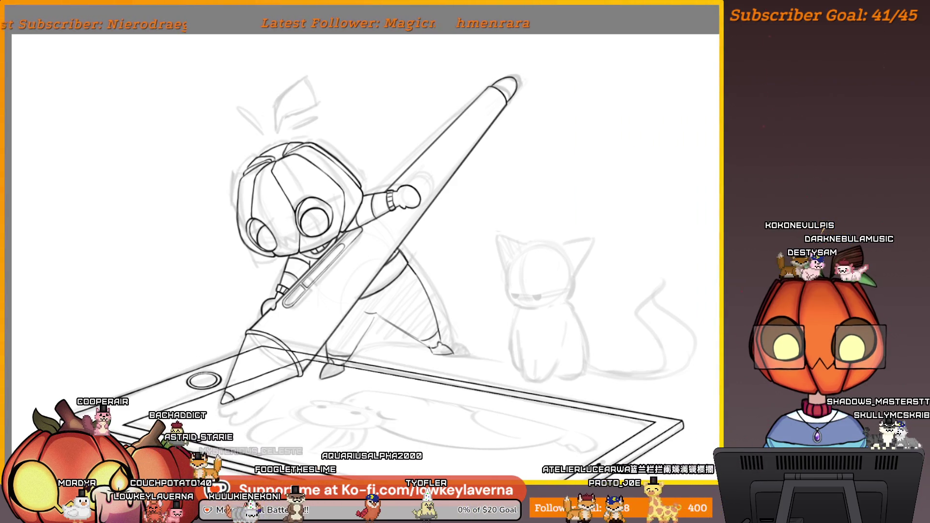
- Try inking an outline around the cat's eye, then undo it
{"action": "left_click_drag", "start_coordinate": [532, 305], "coordinate": [596, 138]}
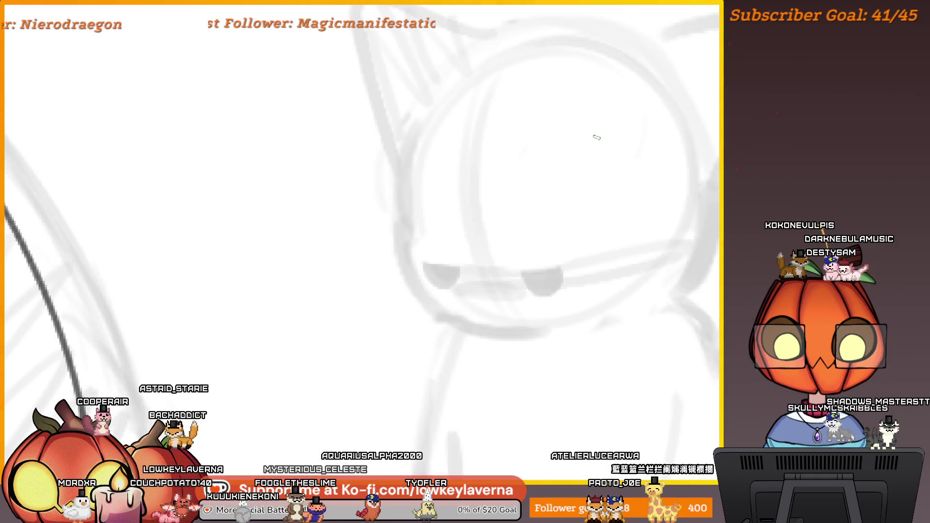
{"action": "mouse_move", "coordinate": [560, 277]}
{"action": "left_mouse_down"}
{"action": "mouse_move", "coordinate": [602, 214]}
{"action": "mouse_move", "coordinate": [561, 254]}
{"action": "left_mouse_up"}
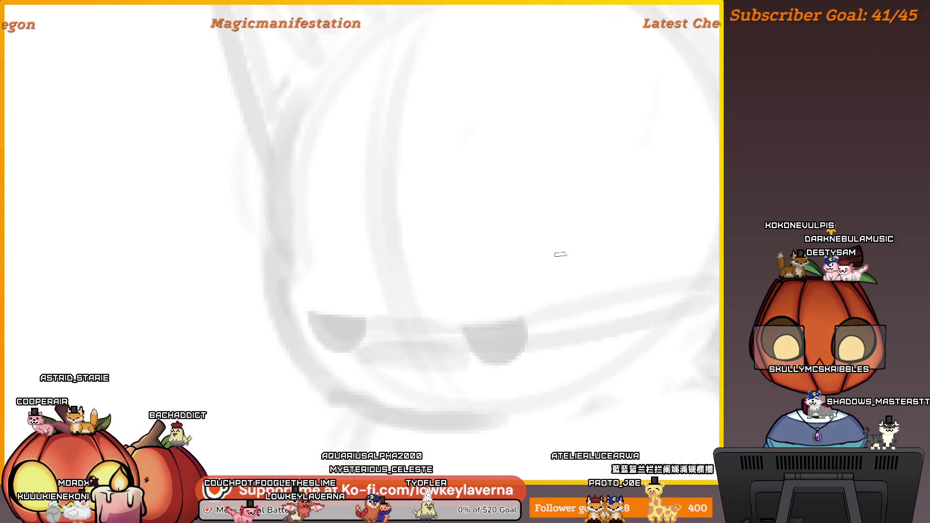
{"action": "left_click_drag", "start_coordinate": [470, 351], "coordinate": [542, 314]}
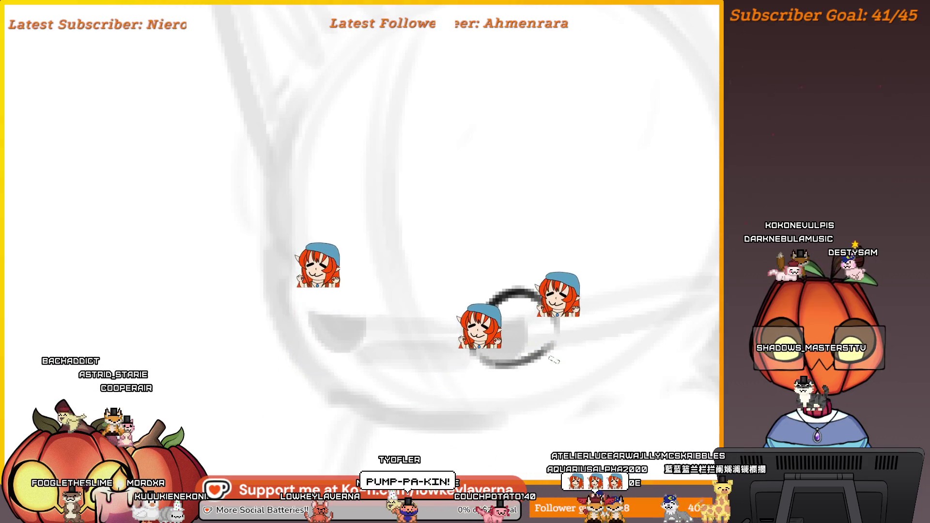
{"action": "left_click_drag", "start_coordinate": [474, 356], "coordinate": [546, 340]}
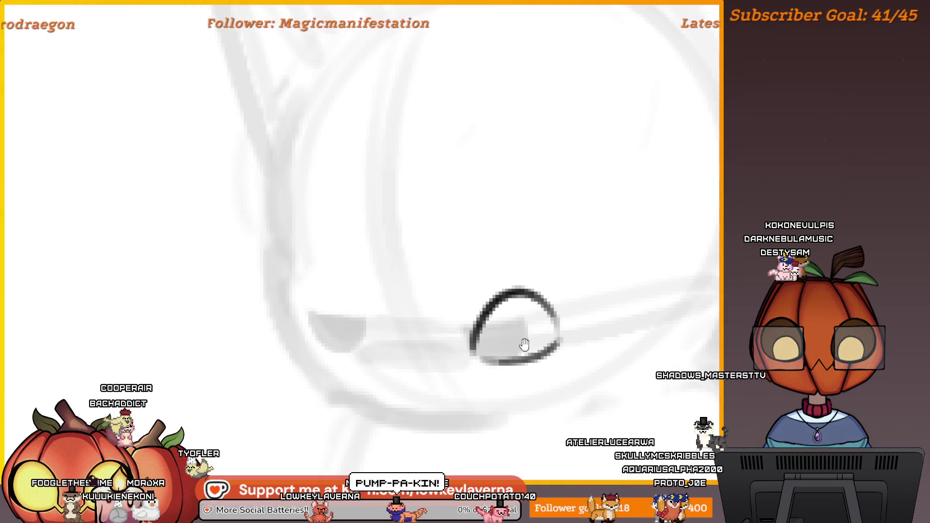
{"action": "scroll", "coordinate": [524, 344], "scroll_direction": "down", "scroll_amount": 5}
{"action": "scroll", "coordinate": [552, 339], "scroll_direction": "up", "scroll_amount": 8}
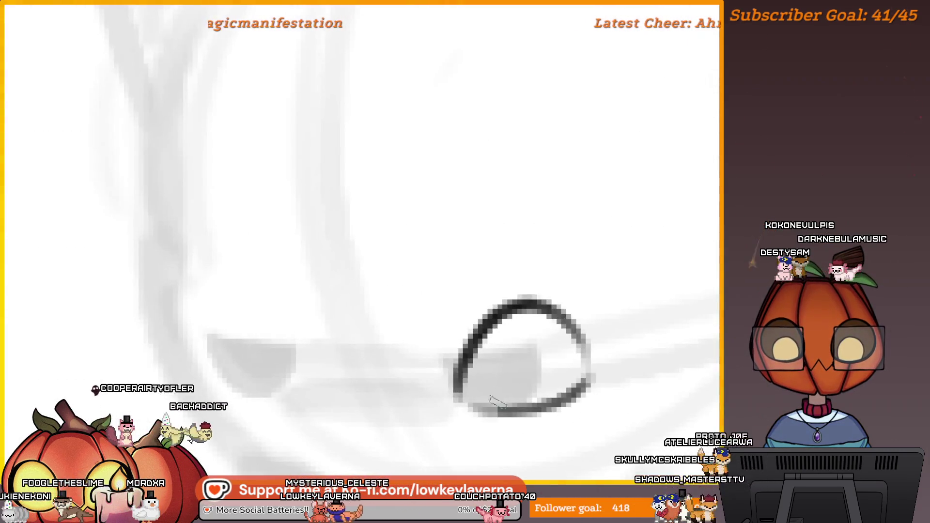
{"action": "scroll", "coordinate": [497, 402], "scroll_direction": "down", "scroll_amount": 10}
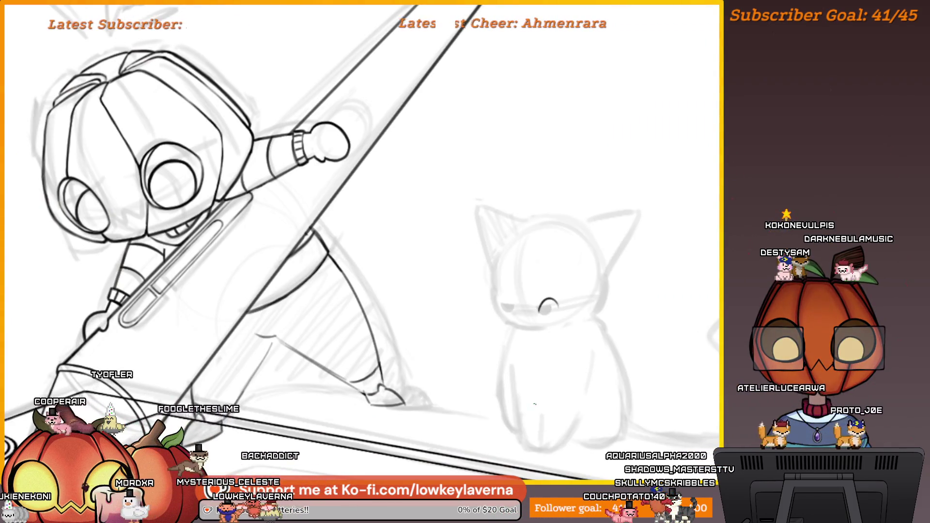
{"action": "key", "text": "ctrl+z"}
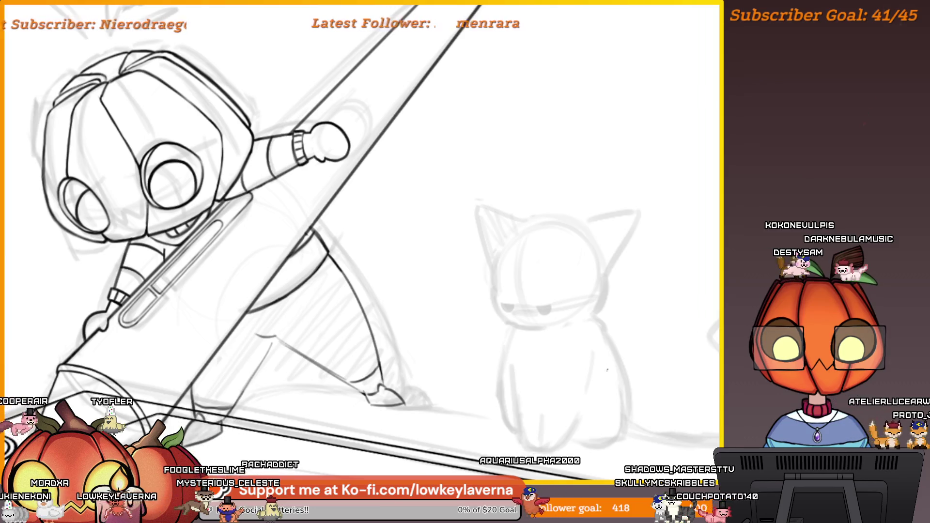
{"action": "scroll", "coordinate": [521, 328], "scroll_direction": "up", "scroll_amount": 5}
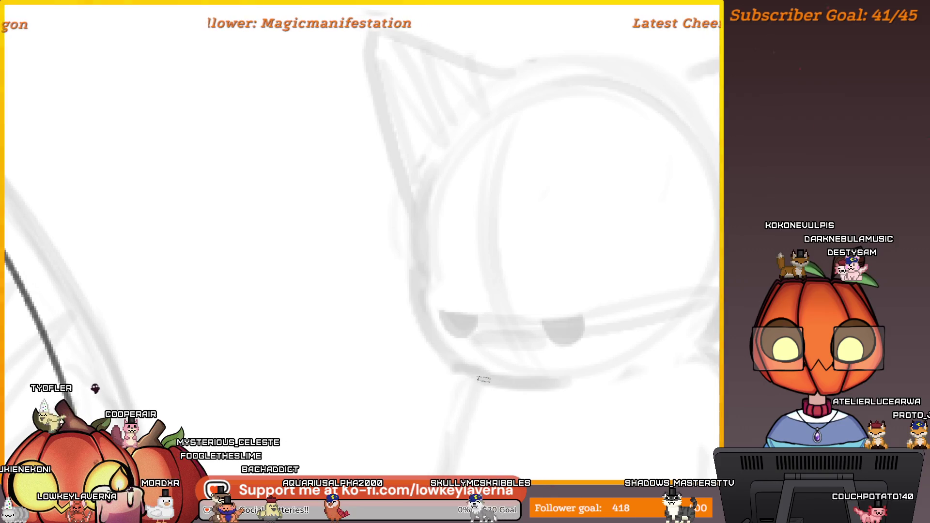
- Undo trial strokes on the cat's cheek and side, then mirror the view with the cat centred
{"action": "left_click_drag", "start_coordinate": [483, 379], "coordinate": [416, 203]}
{"action": "scroll", "coordinate": [516, 296], "scroll_direction": "down", "scroll_amount": 5}
{"action": "key", "text": "ctrl+z"}
{"action": "left_click_drag", "start_coordinate": [528, 298], "coordinate": [451, 260]}
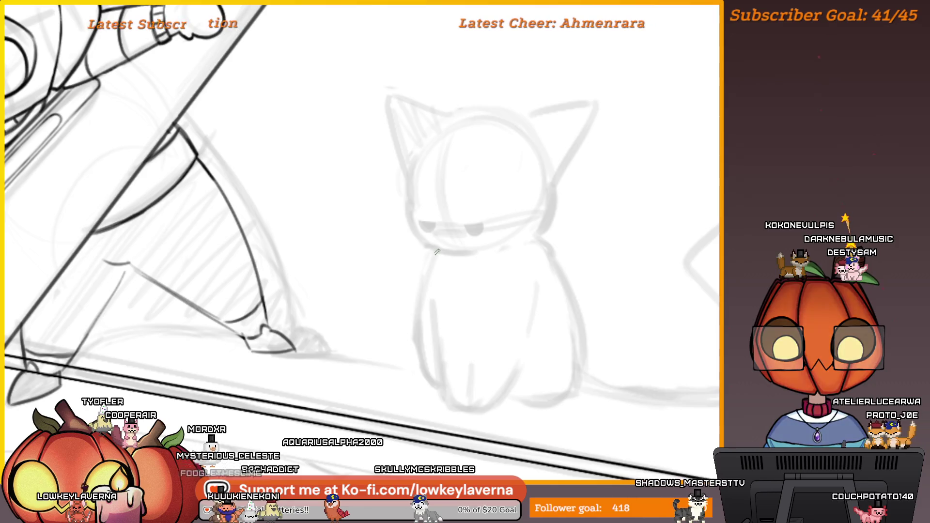
{"action": "left_click_drag", "start_coordinate": [421, 289], "coordinate": [437, 385]}
{"action": "mouse_move", "coordinate": [453, 245]}
{"action": "left_mouse_down"}
{"action": "mouse_move", "coordinate": [381, 264]}
{"action": "mouse_move", "coordinate": [366, 305]}
{"action": "left_mouse_up"}
{"action": "key", "text": "ctrl+z"}
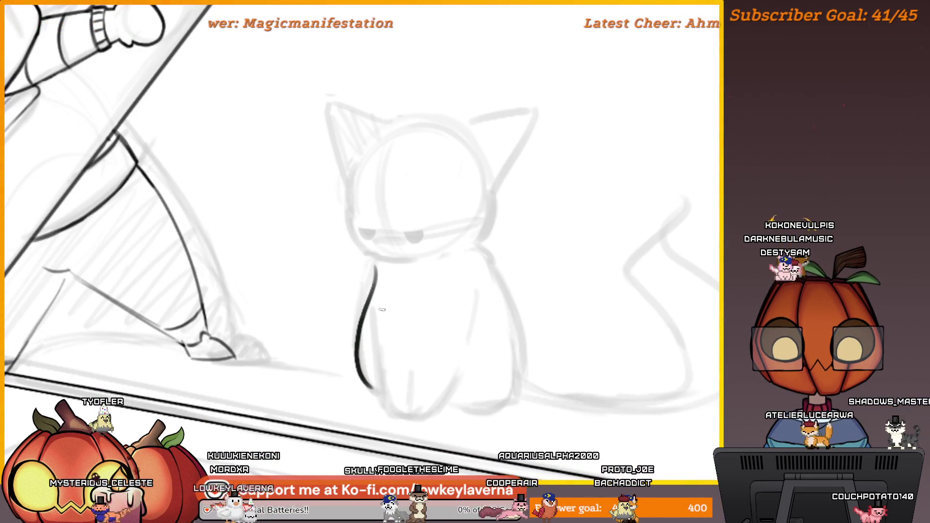
{"action": "key", "text": "ctrl+z"}
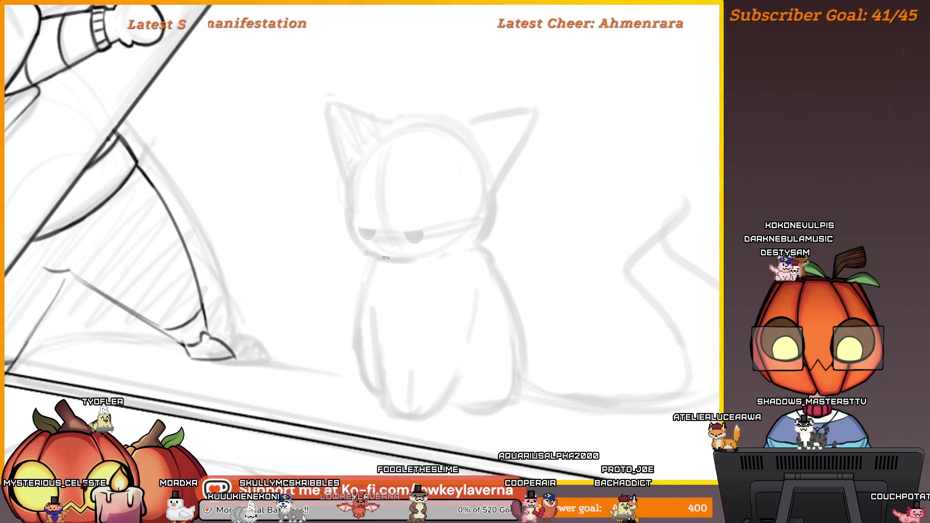
{"action": "key", "text": "m"}
{"action": "left_click_drag", "start_coordinate": [224, 393], "coordinate": [590, 368]}
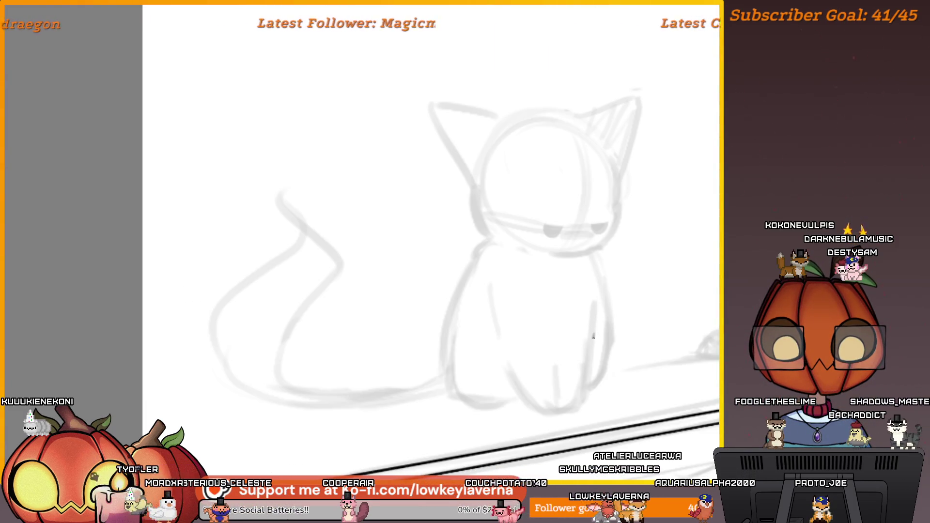
- Ink the front edge of the cat's leg and along the paw bottom after two retries
{"action": "left_click_drag", "start_coordinate": [593, 335], "coordinate": [554, 390]}
{"action": "scroll", "coordinate": [583, 378], "scroll_direction": "up", "scroll_amount": 5}
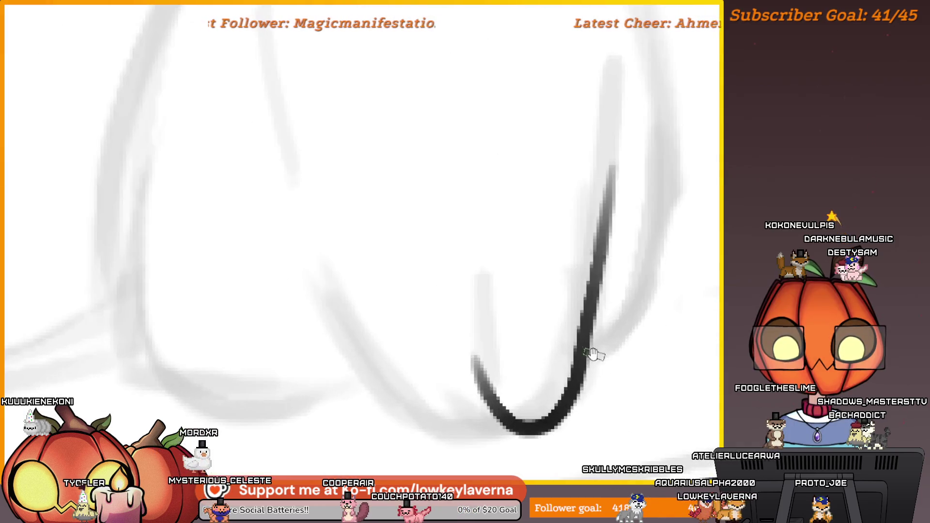
{"action": "key", "text": "ctrl+z"}
{"action": "mouse_move", "coordinate": [586, 180]}
{"action": "left_mouse_down"}
{"action": "mouse_move", "coordinate": [562, 283]}
{"action": "mouse_move", "coordinate": [558, 433]}
{"action": "mouse_move", "coordinate": [494, 442]}
{"action": "mouse_move", "coordinate": [460, 252]}
{"action": "left_mouse_up"}
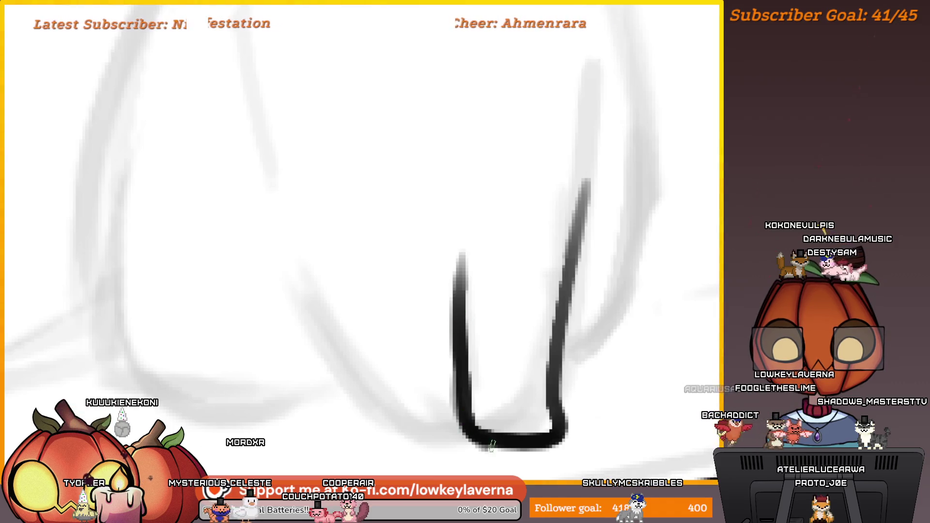
{"action": "scroll", "coordinate": [560, 423], "scroll_direction": "down", "scroll_amount": 5}
{"action": "scroll", "coordinate": [559, 423], "scroll_direction": "down", "scroll_amount": 3}
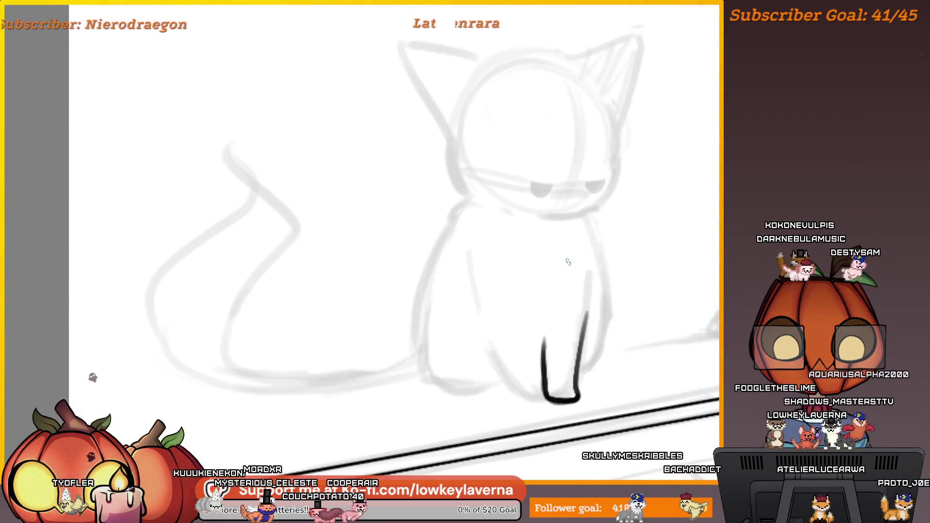
{"action": "scroll", "coordinate": [548, 334], "scroll_direction": "up", "scroll_amount": 2}
{"action": "key", "text": "ctrl+z"}
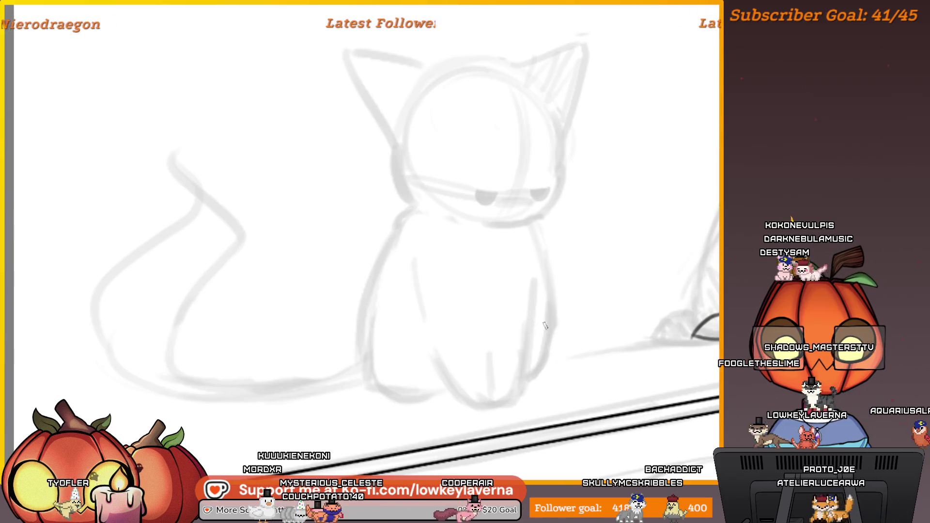
{"action": "mouse_move", "coordinate": [525, 315]}
{"action": "left_mouse_down"}
{"action": "mouse_move", "coordinate": [498, 402]}
{"action": "mouse_move", "coordinate": [488, 380]}
{"action": "mouse_move", "coordinate": [492, 402]}
{"action": "left_mouse_up"}
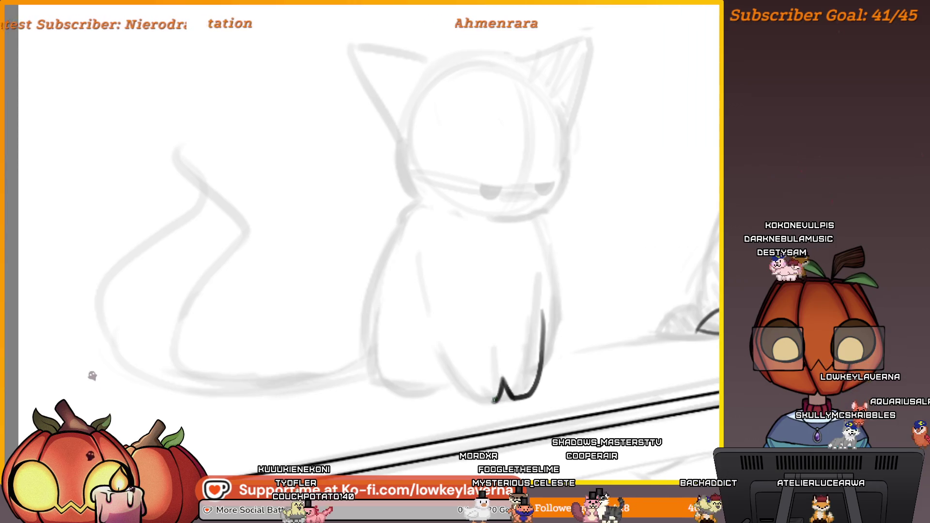
{"action": "mouse_move", "coordinate": [487, 400]}
{"action": "left_mouse_down"}
{"action": "mouse_move", "coordinate": [460, 387]}
{"action": "mouse_move", "coordinate": [425, 334]}
{"action": "left_mouse_up"}
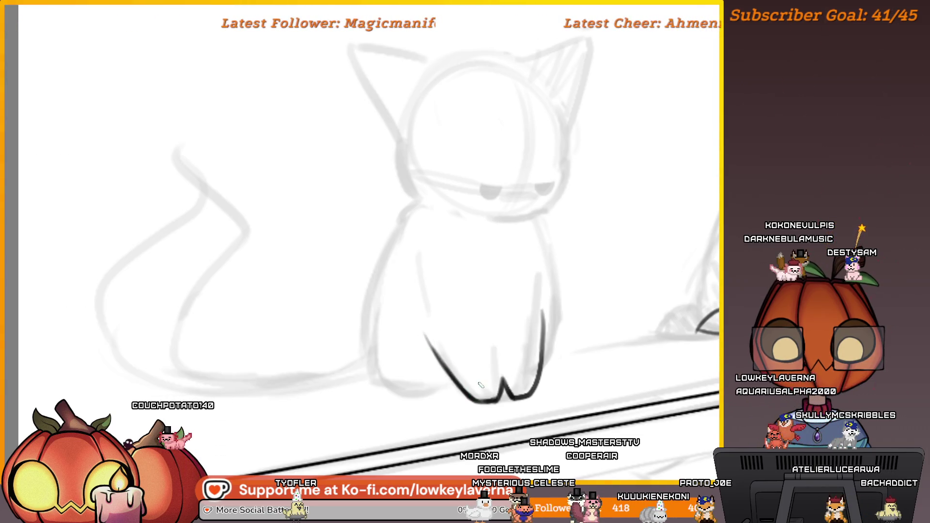
- Recentre on the cat and ink the left outline of its body
{"action": "left_click_drag", "start_coordinate": [481, 385], "coordinate": [516, 358]}
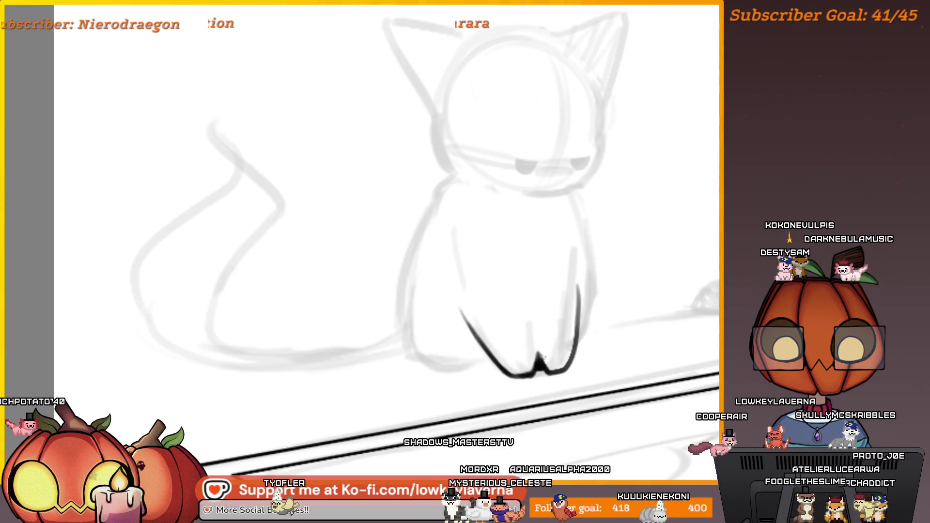
{"action": "left_click_drag", "start_coordinate": [544, 366], "coordinate": [580, 356]}
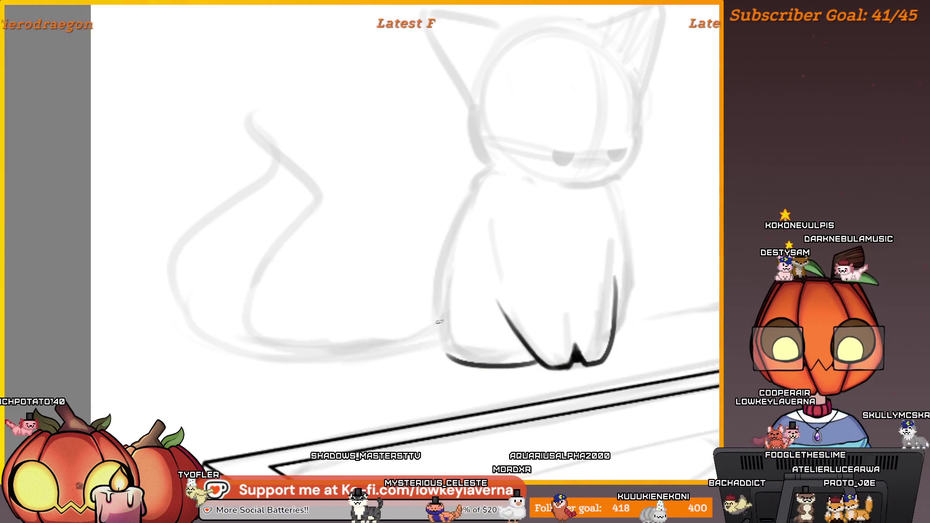
{"action": "left_click_drag", "start_coordinate": [644, 303], "coordinate": [595, 334]}
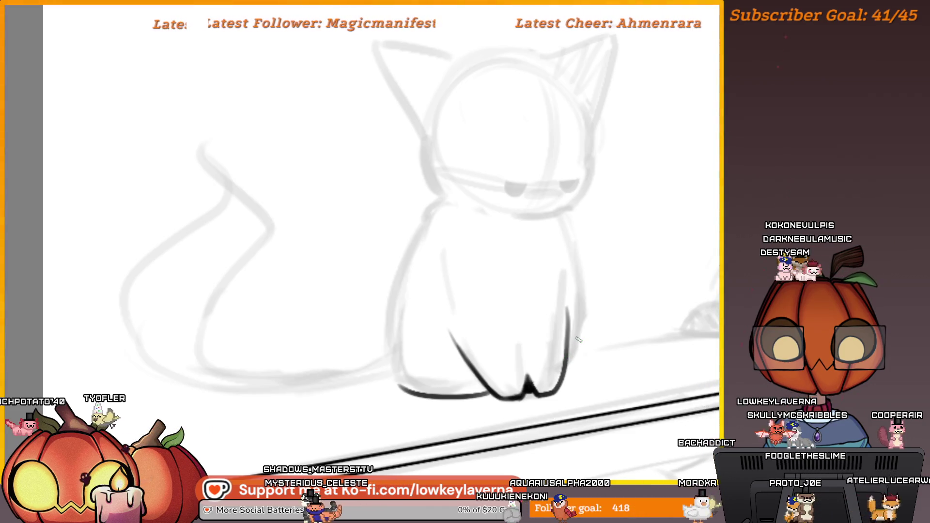
{"action": "left_click_drag", "start_coordinate": [455, 351], "coordinate": [473, 369]}
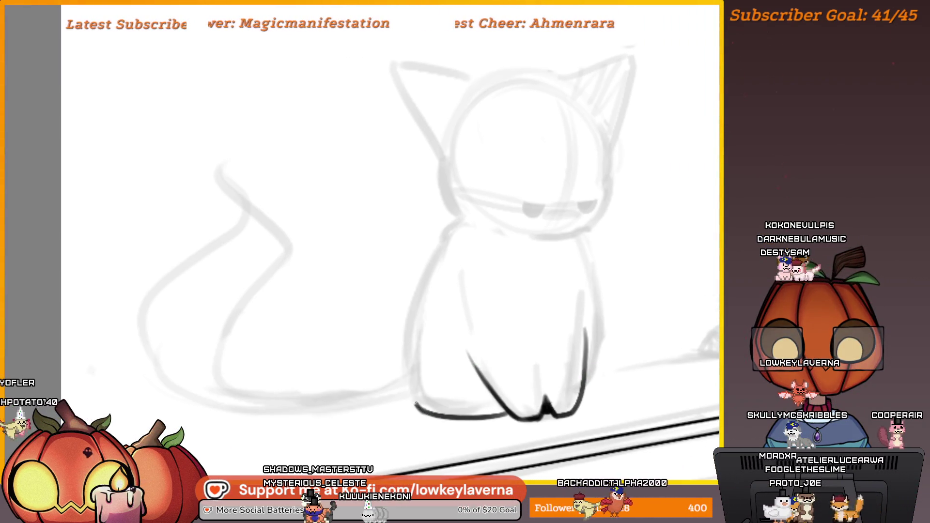
{"action": "left_click_drag", "start_coordinate": [415, 404], "coordinate": [437, 255]}
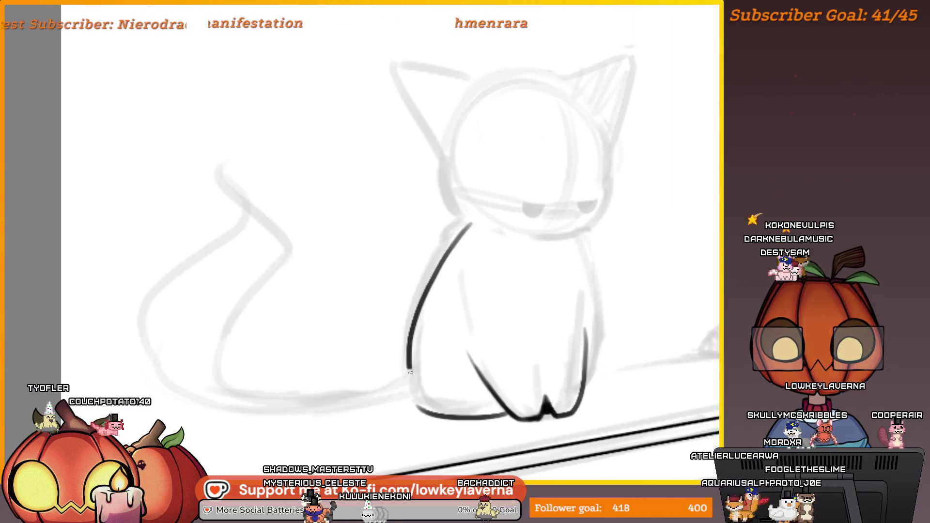
- Mirror the view to check, undo, and redraw the cat's left body outline
{"action": "key", "text": "m"}
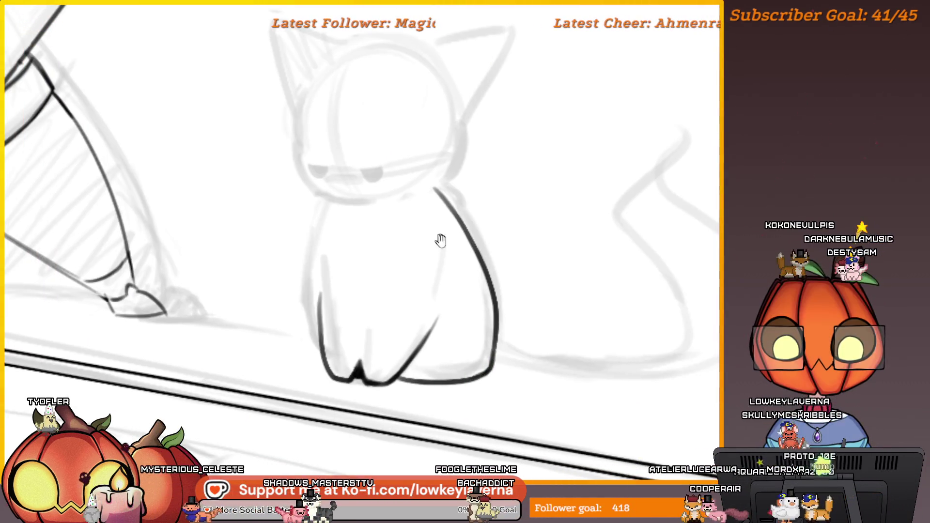
{"action": "left_click_drag", "start_coordinate": [440, 240], "coordinate": [552, 298]}
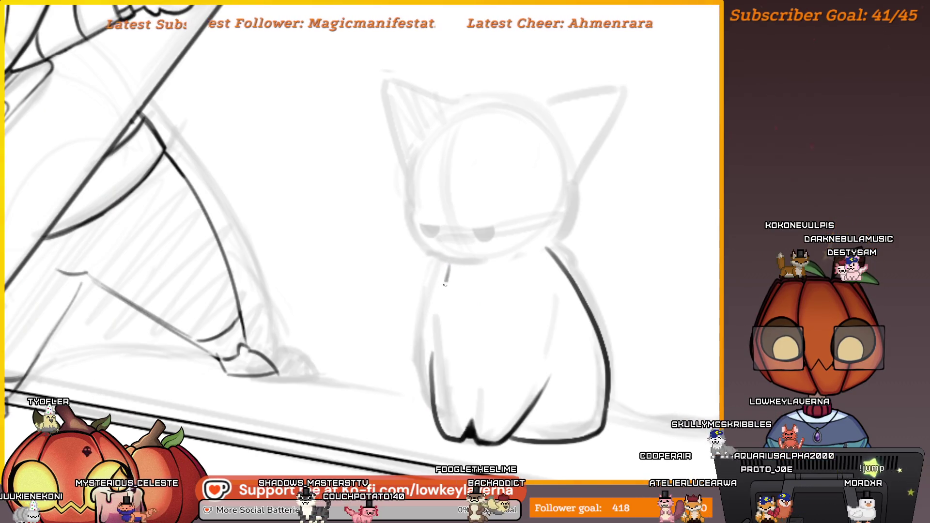
{"action": "scroll", "coordinate": [444, 285], "scroll_direction": "down", "scroll_amount": 2}
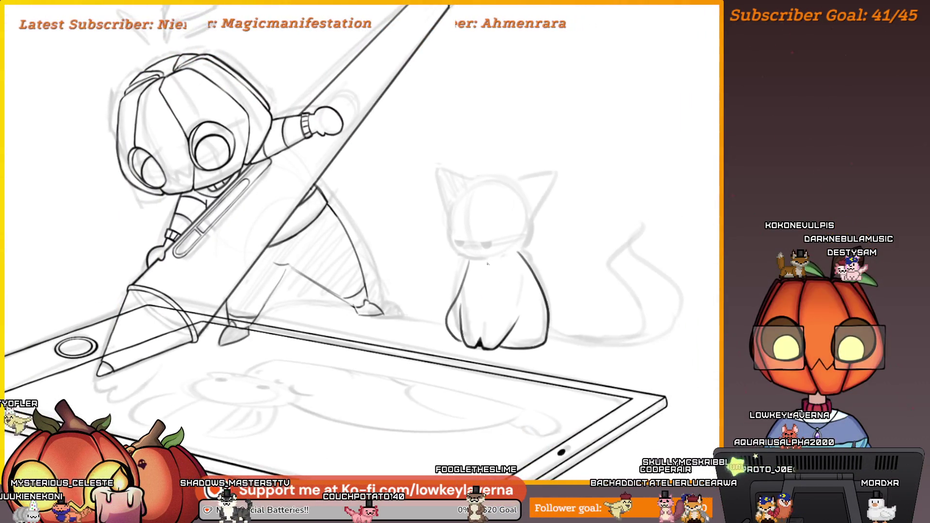
{"action": "scroll", "coordinate": [488, 264], "scroll_direction": "up", "scroll_amount": 2}
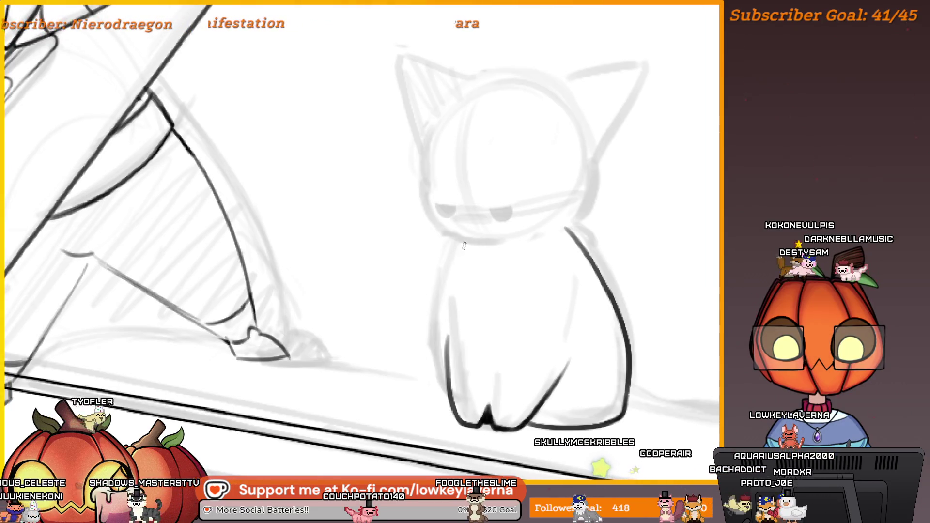
{"action": "scroll", "coordinate": [480, 232], "scroll_direction": "down", "scroll_amount": 2}
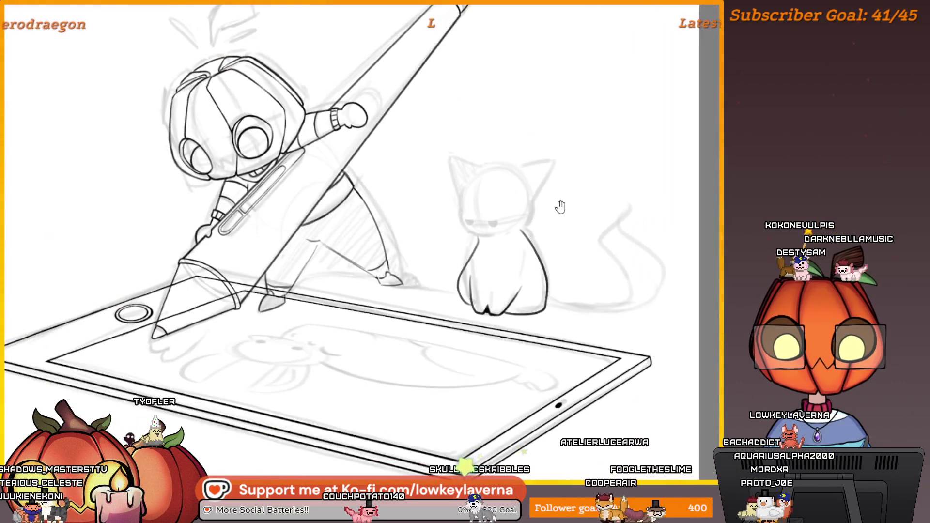
{"action": "left_click_drag", "start_coordinate": [560, 207], "coordinate": [558, 221]}
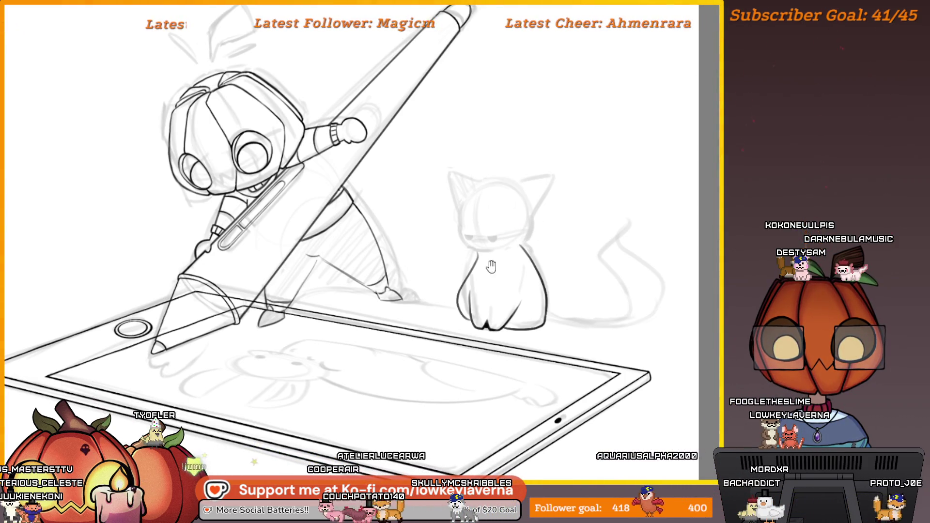
{"action": "left_click_drag", "start_coordinate": [497, 268], "coordinate": [486, 289]}
{"action": "key", "text": "ctrl+z"}
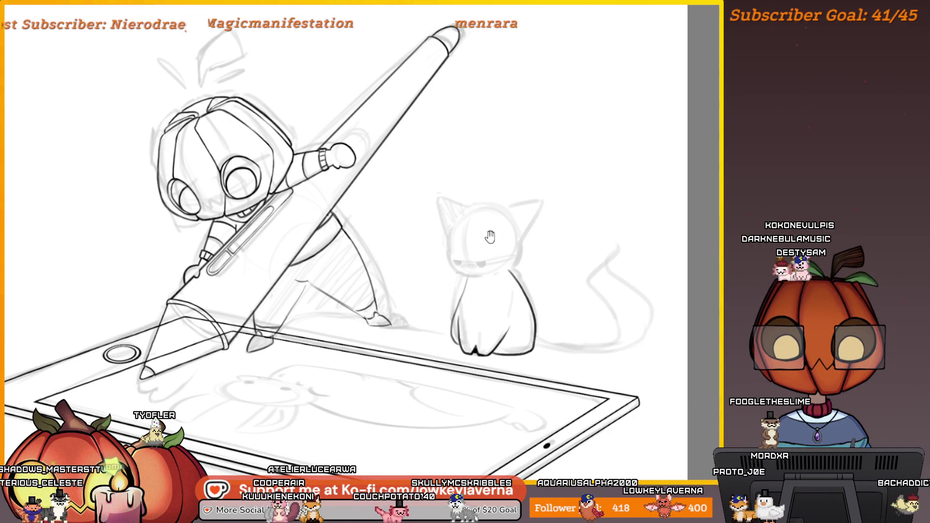
{"action": "left_click_drag", "start_coordinate": [490, 236], "coordinate": [480, 247]}
{"action": "scroll", "coordinate": [449, 298], "scroll_direction": "up", "scroll_amount": 5}
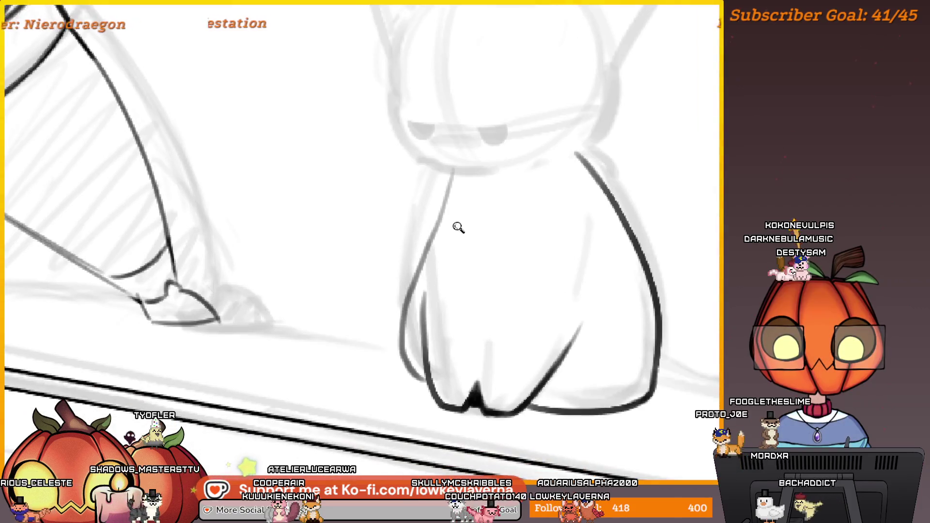
{"action": "left_click_drag", "start_coordinate": [457, 122], "coordinate": [396, 294]}
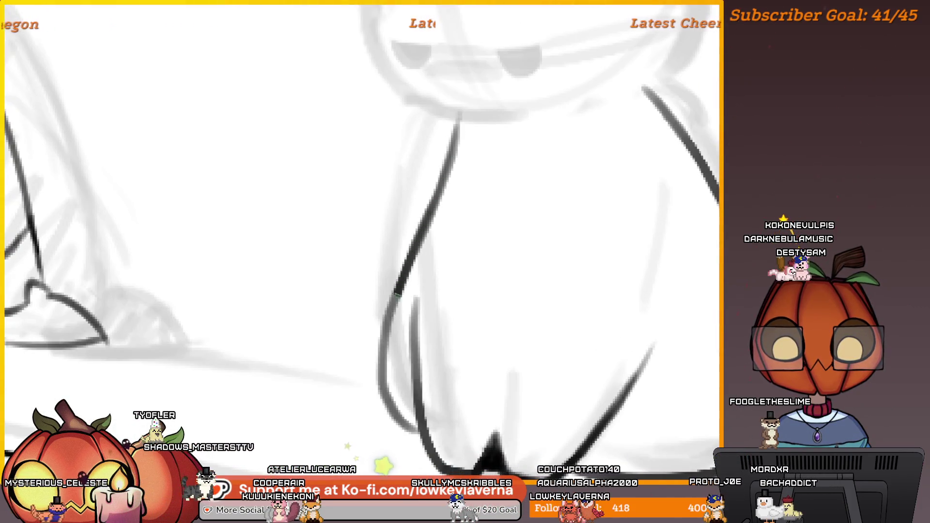
- Pan down the cat's body to bring its paws into view
{"action": "left_click_drag", "start_coordinate": [417, 411], "coordinate": [405, 357]}
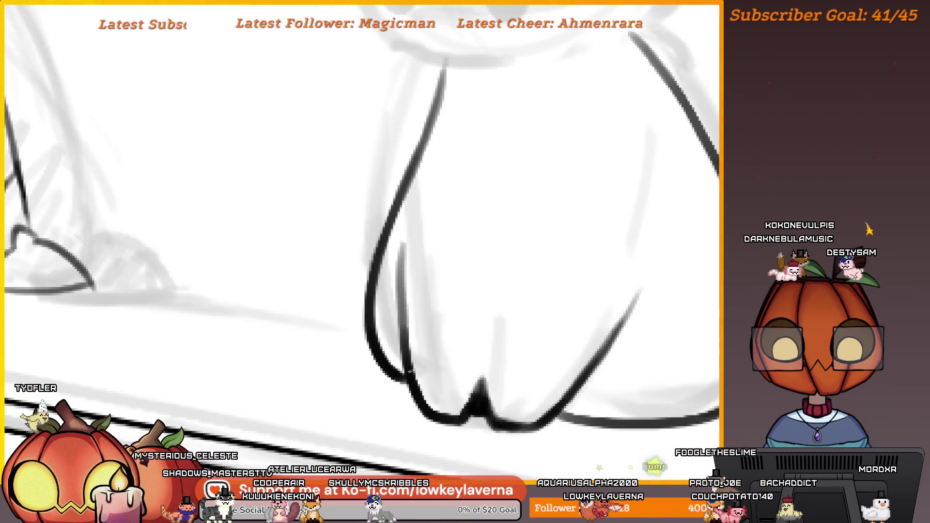
{"action": "scroll", "coordinate": [508, 271], "scroll_direction": "down", "scroll_amount": 2}
{"action": "left_click_drag", "start_coordinate": [508, 270], "coordinate": [532, 309]}
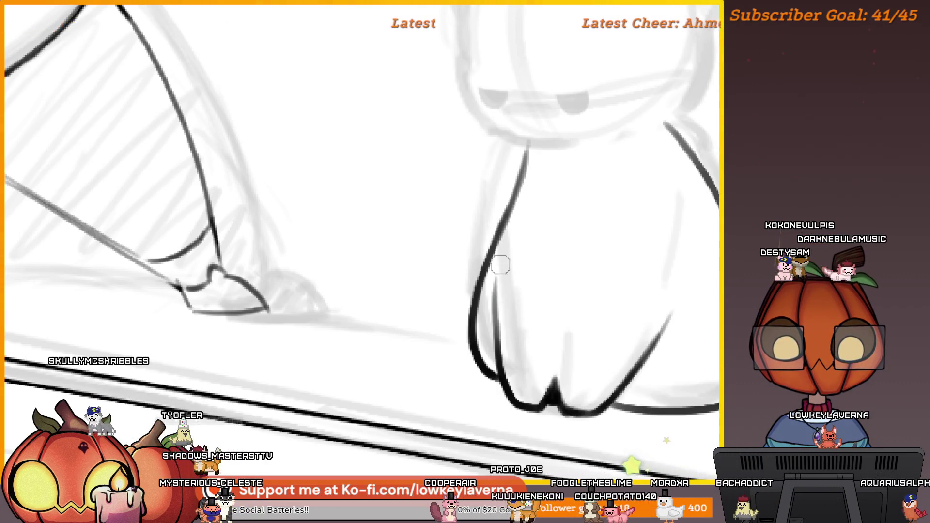
{"action": "left_click_drag", "start_coordinate": [532, 320], "coordinate": [505, 325]}
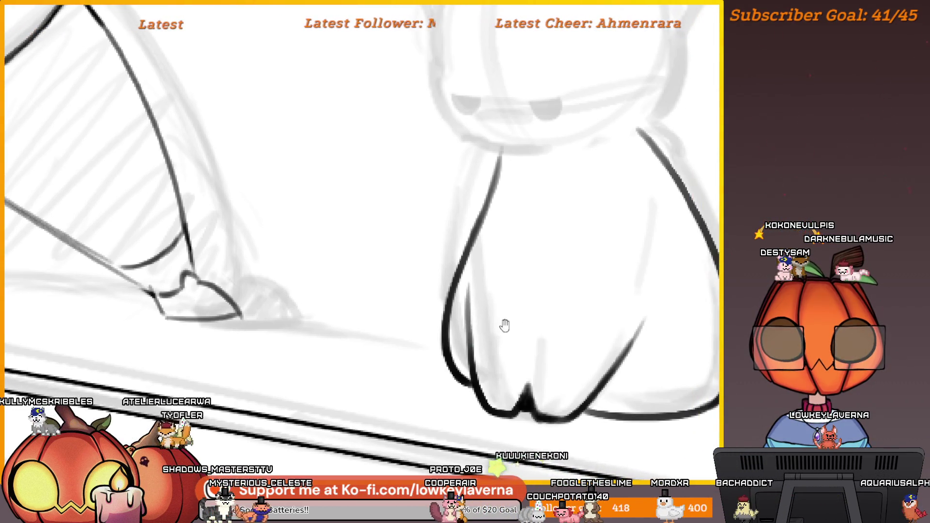
{"action": "left_click_drag", "start_coordinate": [638, 343], "coordinate": [606, 344]}
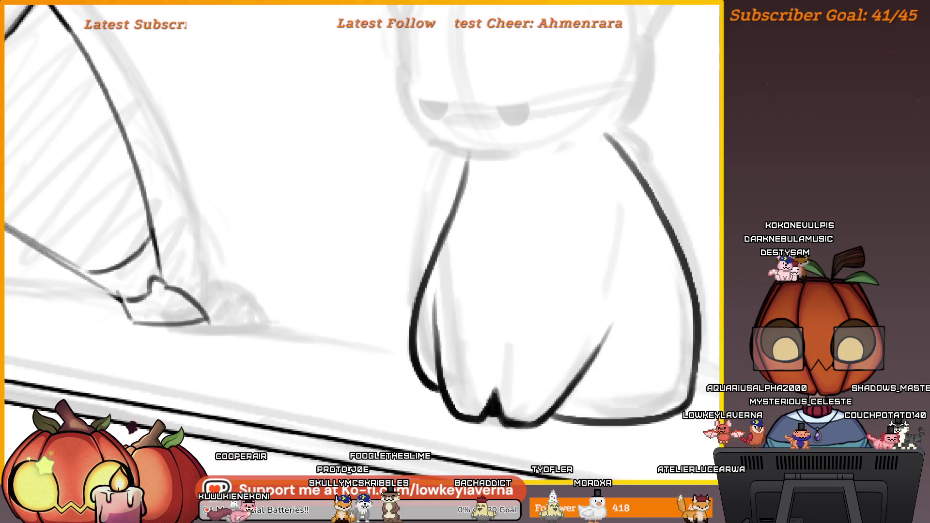
- Zoom in on the cat's feet and flip the canvas view back
{"action": "left_click", "coordinate": [521, 338], "text": "alt"}
{"action": "left_click", "coordinate": [546, 385]}
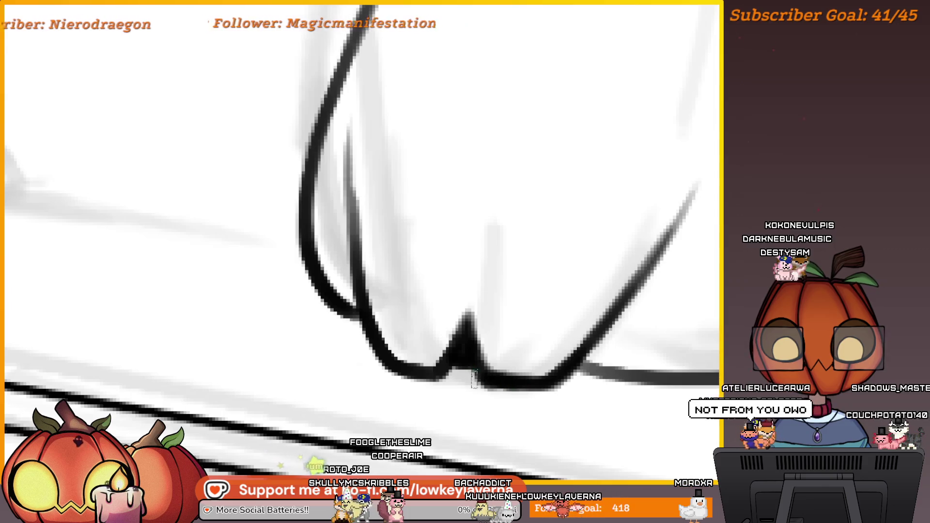
{"action": "left_click_drag", "start_coordinate": [522, 382], "coordinate": [566, 358]}
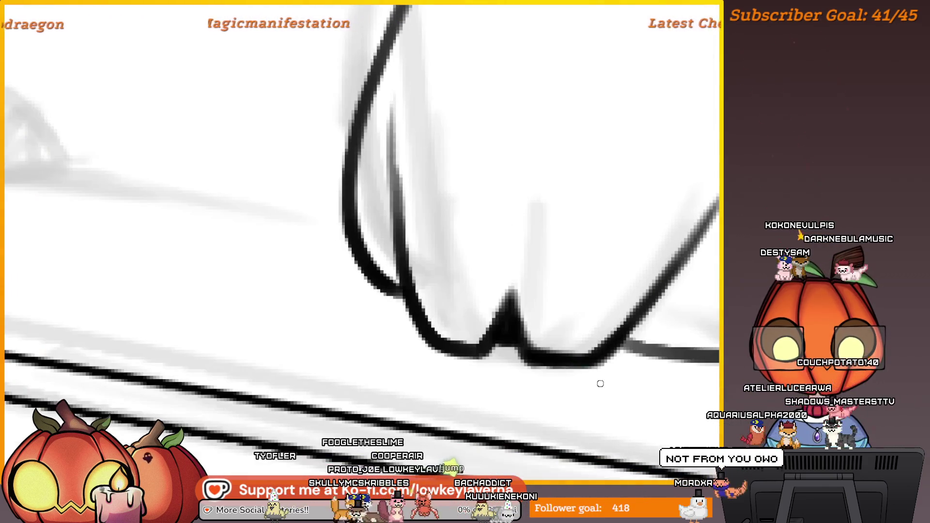
{"action": "left_click", "coordinate": [547, 388], "text": "alt"}
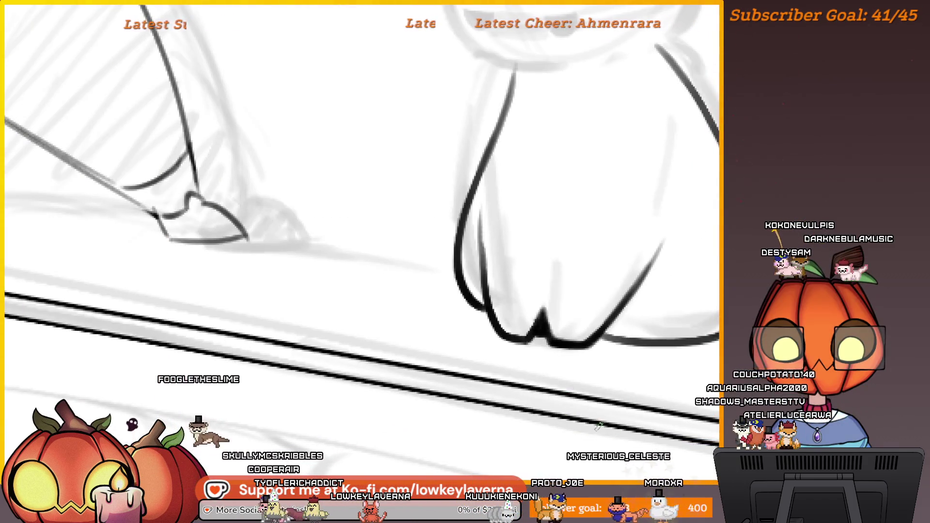
{"action": "key", "text": "h"}
{"action": "mouse_move", "coordinate": [249, 342]}
{"action": "left_mouse_down"}
{"action": "mouse_move", "coordinate": [506, 334]}
{"action": "mouse_move", "coordinate": [544, 346]}
{"action": "mouse_move", "coordinate": [568, 312]}
{"action": "left_mouse_up"}
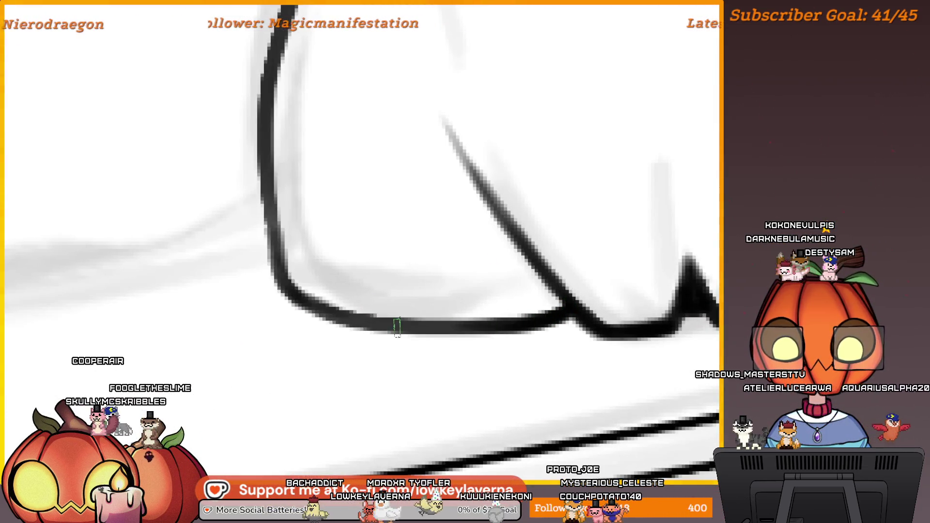
- Ink the bottom line of the cat's paw
{"action": "left_click_drag", "start_coordinate": [541, 322], "coordinate": [378, 325]}
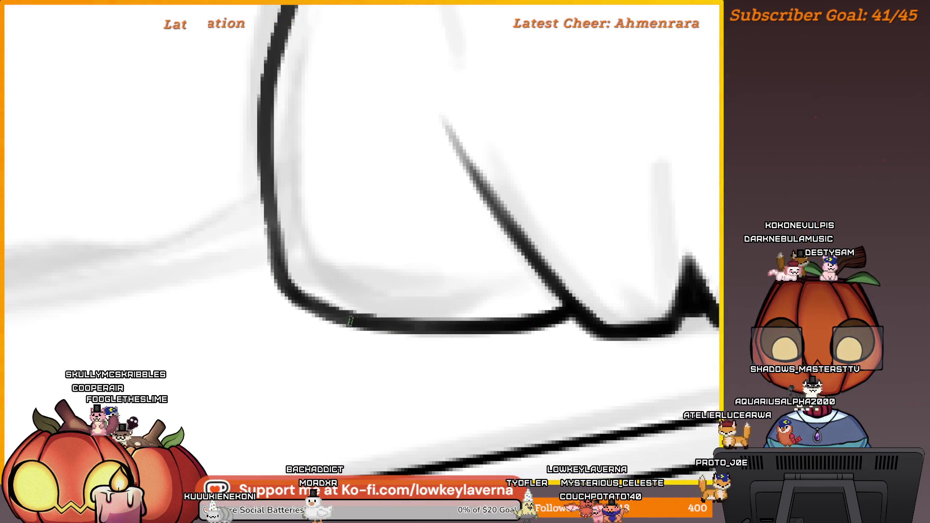
{"action": "scroll", "coordinate": [279, 268], "scroll_direction": "down", "scroll_amount": 5}
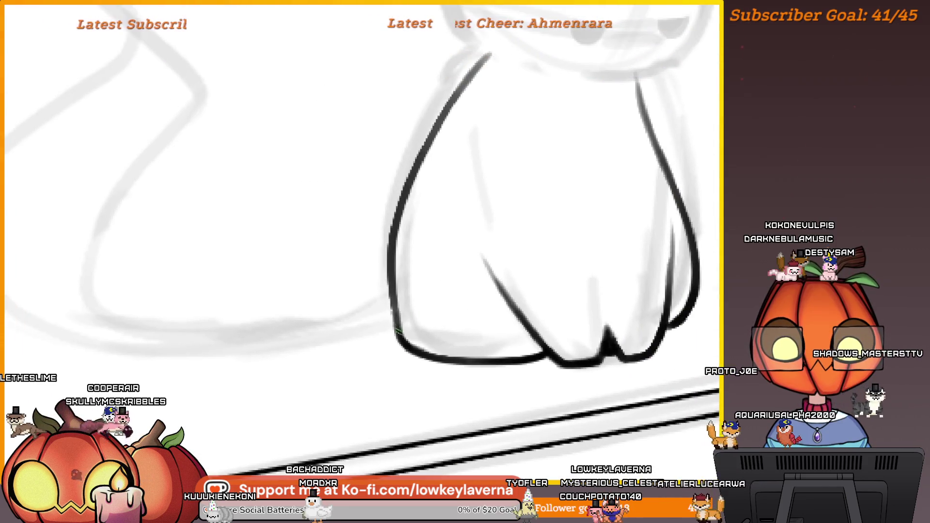
{"action": "scroll", "coordinate": [433, 260], "scroll_direction": "down", "scroll_amount": 5}
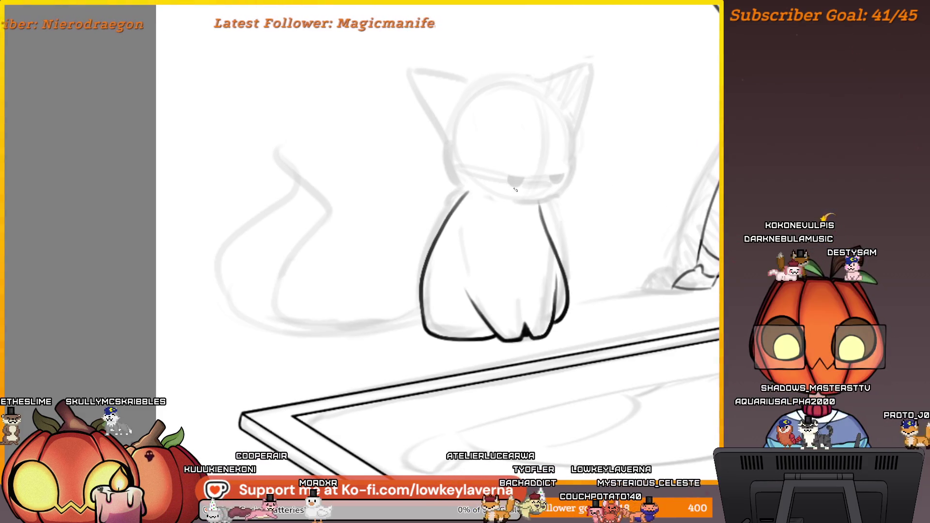
{"action": "scroll", "coordinate": [514, 332], "scroll_direction": "up", "scroll_amount": 3}
{"action": "scroll", "coordinate": [529, 322], "scroll_direction": "down", "scroll_amount": 1}
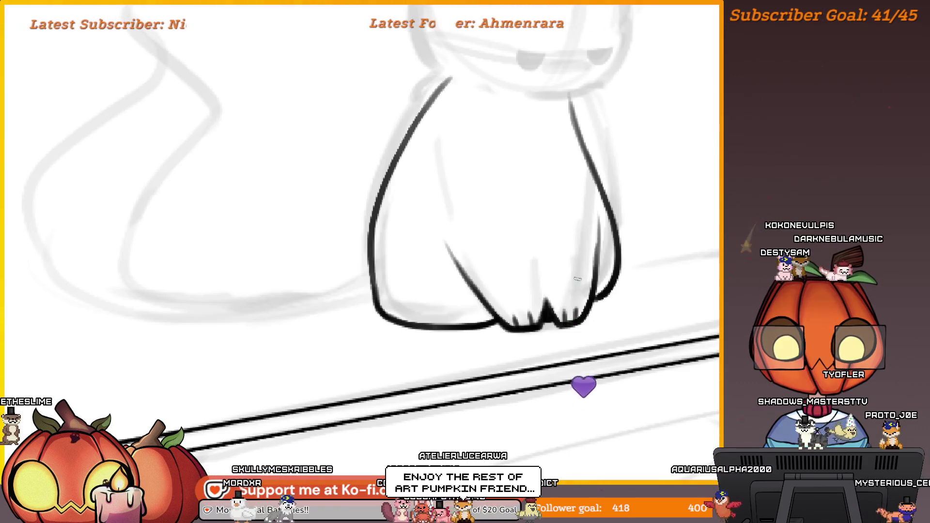
{"action": "scroll", "coordinate": [581, 290], "scroll_direction": "down", "scroll_amount": 3}
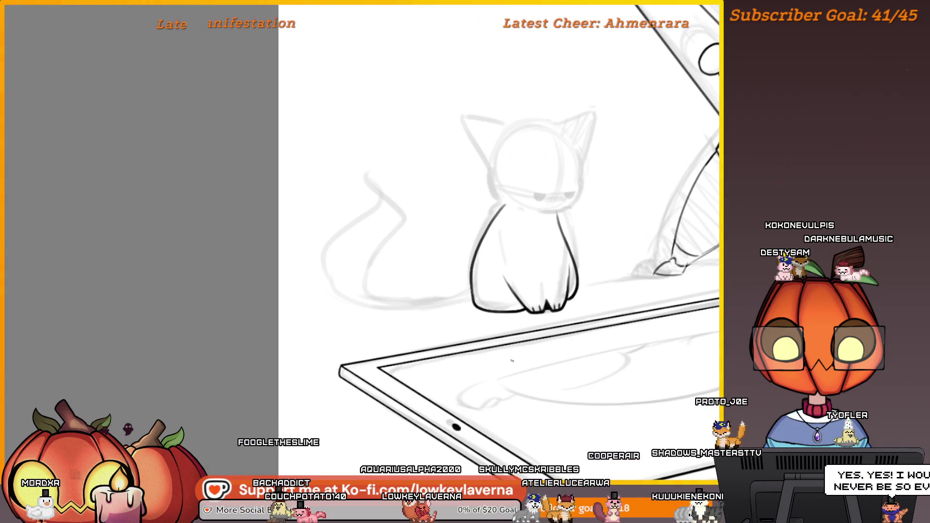
- Ink a bold chin curve under the cat's face
{"action": "scroll", "coordinate": [637, 187], "scroll_direction": "up", "scroll_amount": 5}
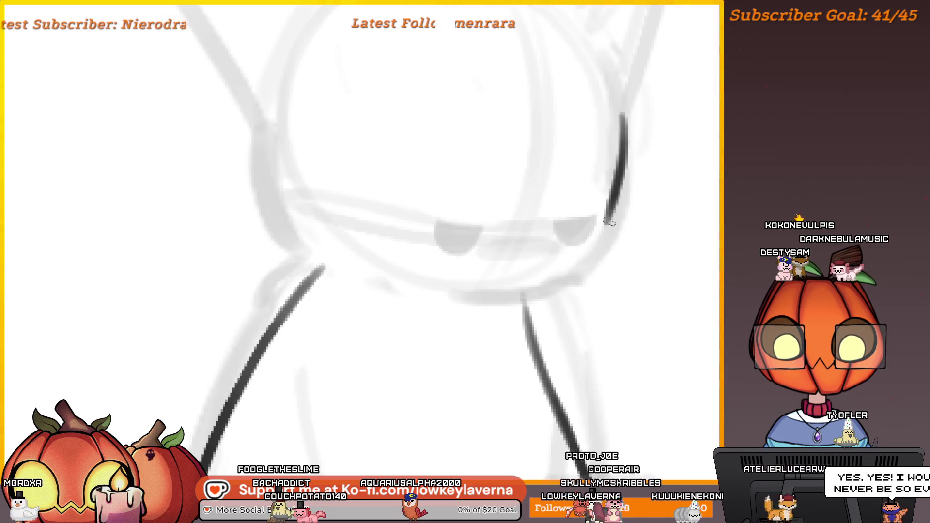
{"action": "scroll", "coordinate": [390, 219], "scroll_direction": "down", "scroll_amount": 5}
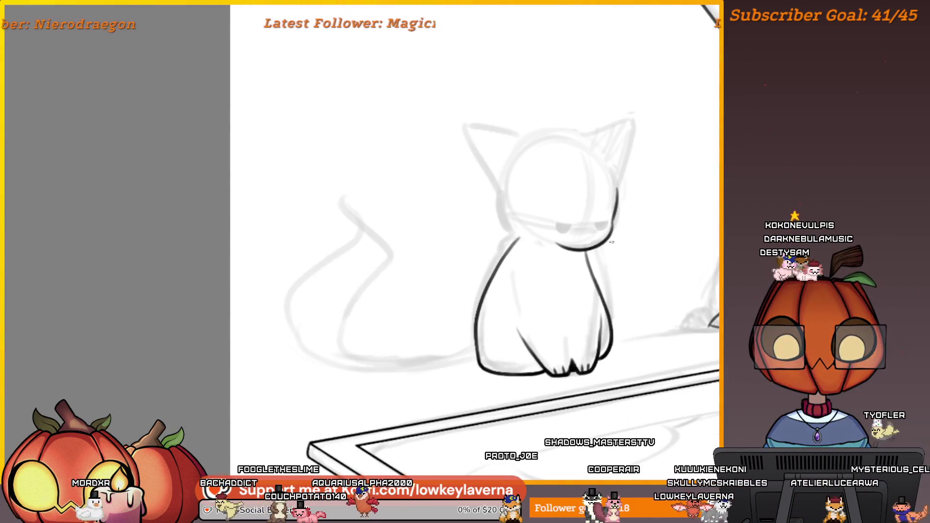
{"action": "scroll", "coordinate": [615, 216], "scroll_direction": "up", "scroll_amount": 5}
{"action": "mouse_move", "coordinate": [623, 220]}
{"action": "left_mouse_down"}
{"action": "mouse_move", "coordinate": [530, 297]}
{"action": "mouse_move", "coordinate": [414, 290]}
{"action": "left_mouse_up"}
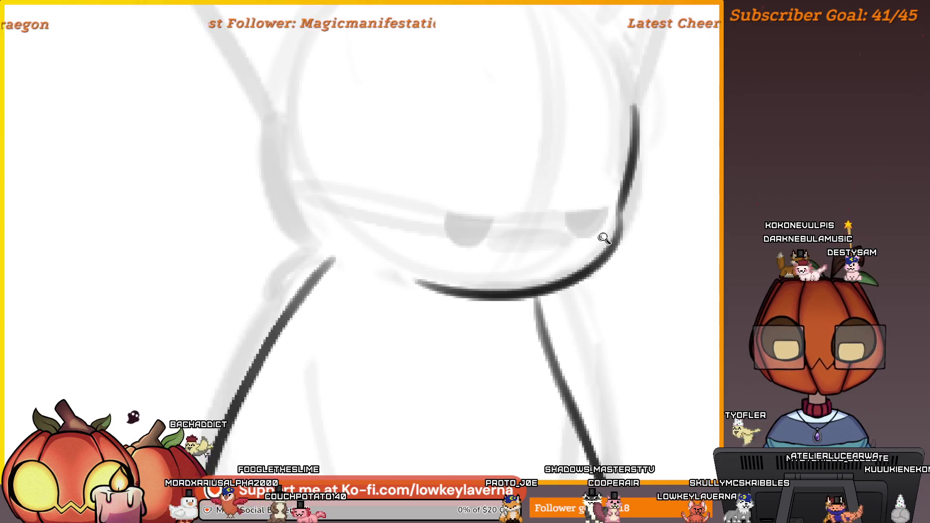
- Centre the cat, pen and tablet, mirror the view horizontally, then zoom back in on the cat's head
{"action": "scroll", "coordinate": [604, 238], "scroll_direction": "down", "scroll_amount": 5}
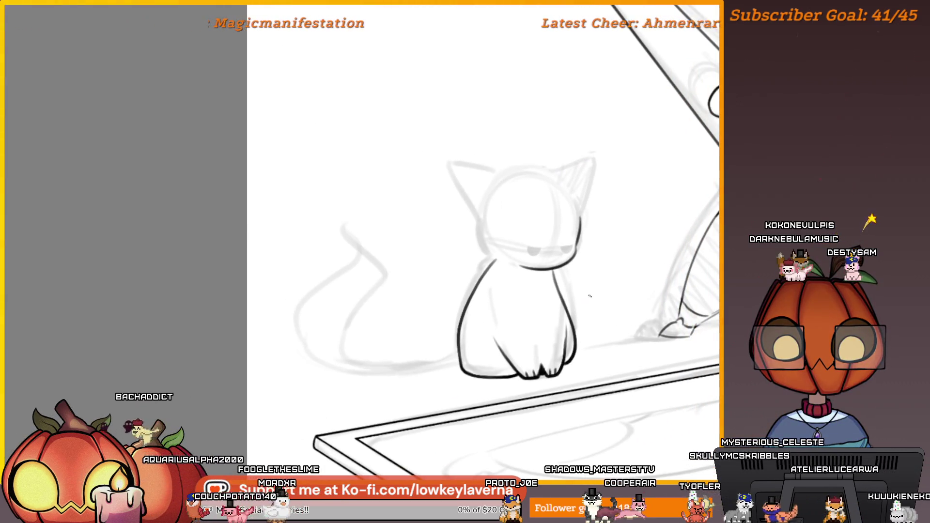
{"action": "scroll", "coordinate": [577, 241], "scroll_direction": "up", "scroll_amount": 3}
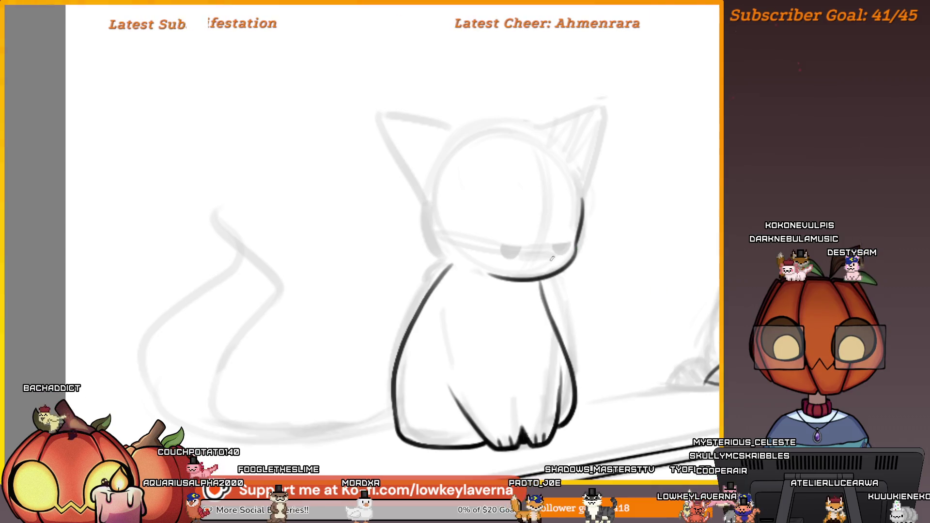
{"action": "scroll", "coordinate": [613, 217], "scroll_direction": "down", "scroll_amount": 5}
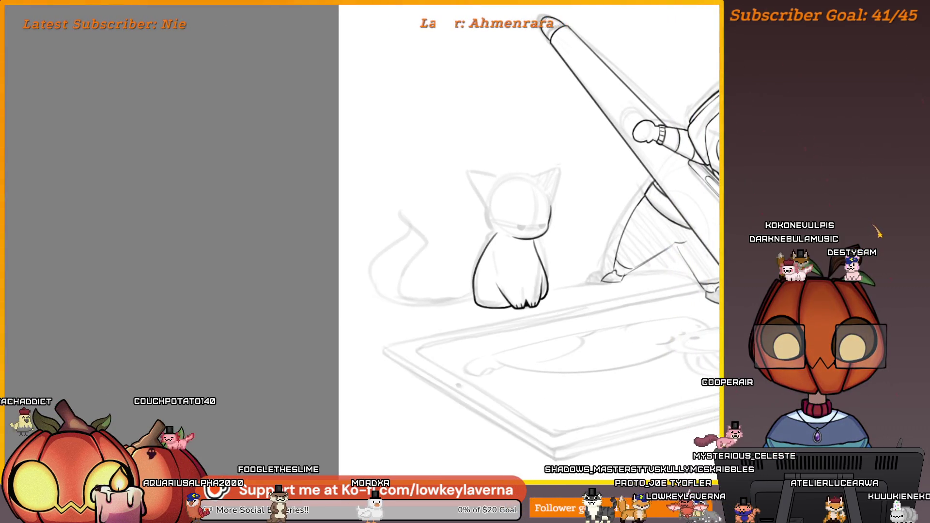
{"action": "scroll", "coordinate": [608, 278], "scroll_direction": "down", "scroll_amount": 3}
{"action": "left_click_drag", "start_coordinate": [608, 278], "coordinate": [459, 288]}
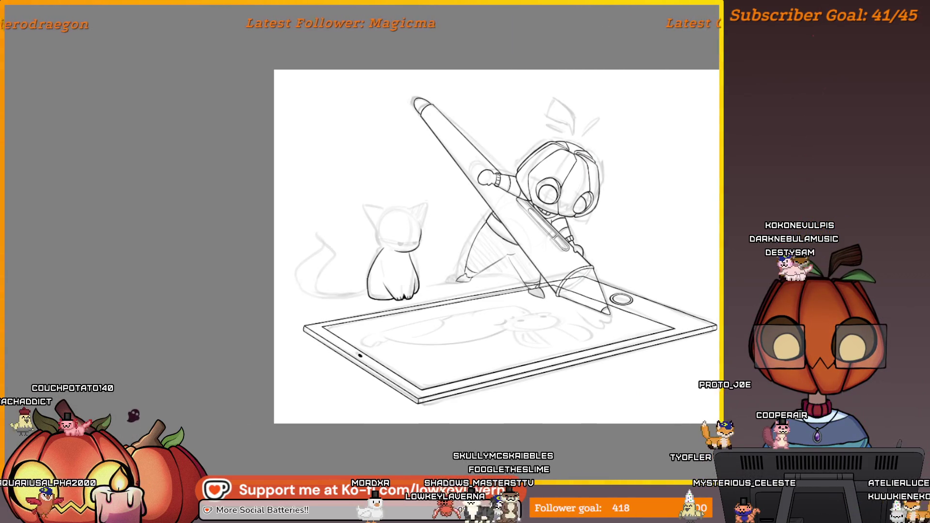
{"action": "key", "text": "h"}
{"action": "left_click_drag", "start_coordinate": [197, 285], "coordinate": [514, 305]}
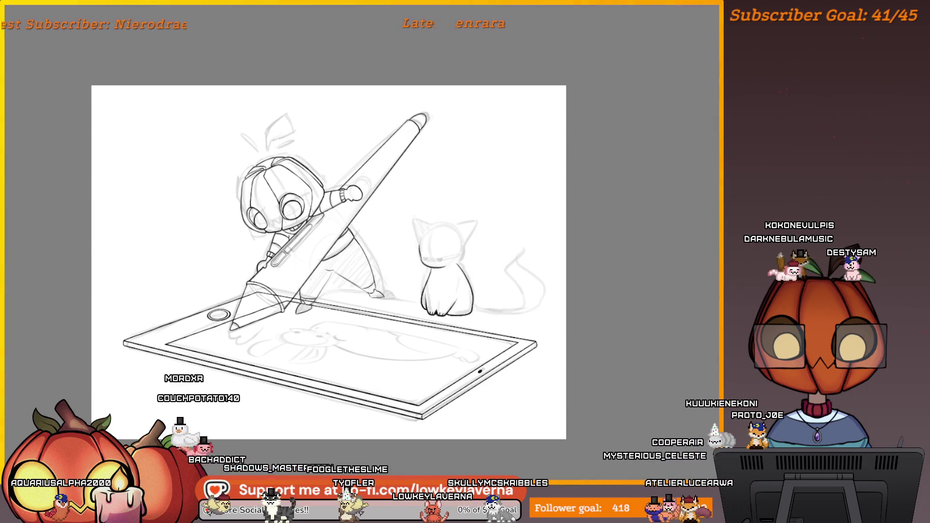
{"action": "scroll", "coordinate": [473, 234], "scroll_direction": "up", "scroll_amount": 5}
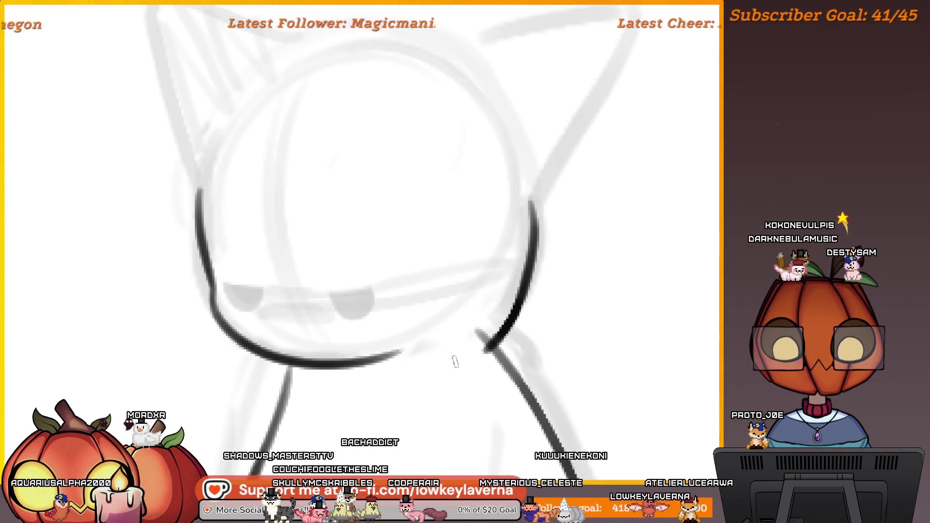
- Darken the cat's cheek outline down to the neck
{"action": "scroll", "coordinate": [490, 295], "scroll_direction": "down", "scroll_amount": 5}
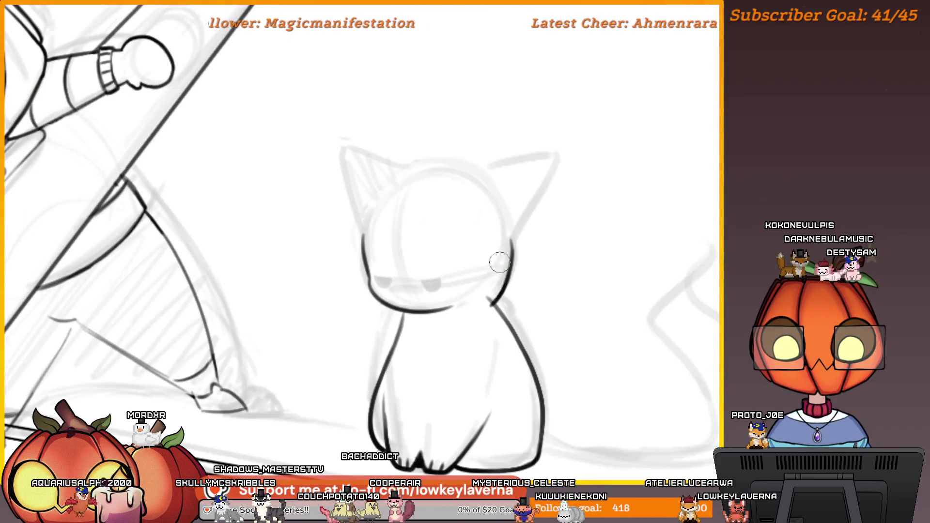
{"action": "scroll", "coordinate": [510, 257], "scroll_direction": "down", "scroll_amount": 3}
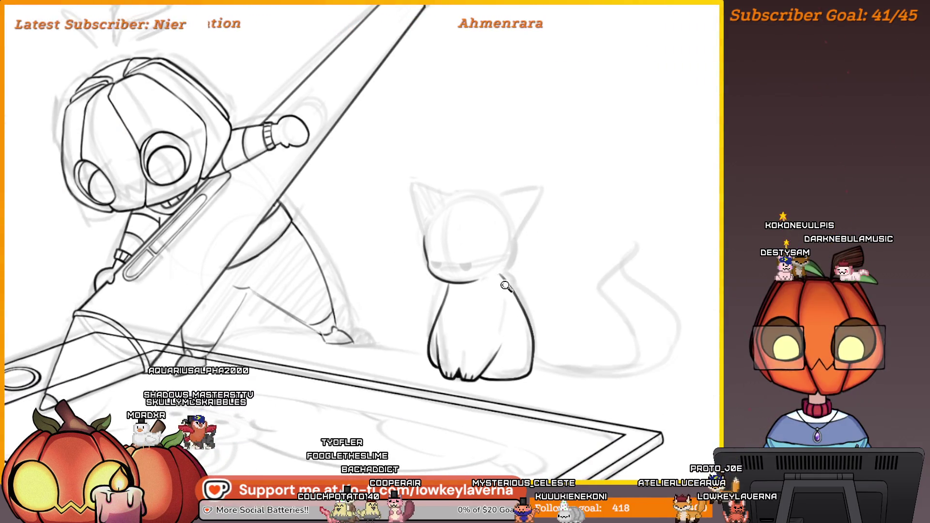
{"action": "scroll", "coordinate": [506, 286], "scroll_direction": "up", "scroll_amount": 5}
{"action": "mouse_move", "coordinate": [525, 177]}
{"action": "left_mouse_down"}
{"action": "mouse_move", "coordinate": [574, 175]}
{"action": "mouse_move", "coordinate": [596, 143]}
{"action": "left_mouse_up"}
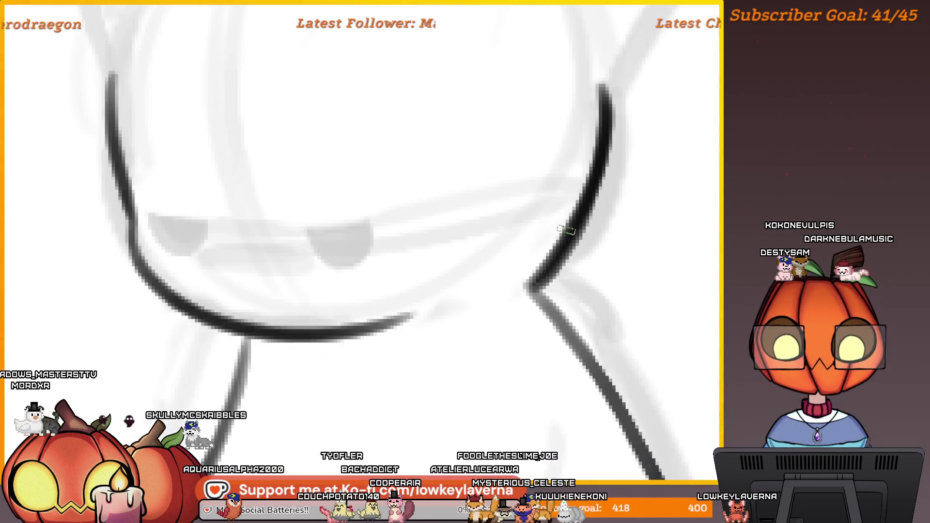
{"action": "mouse_move", "coordinate": [567, 230]}
{"action": "left_mouse_down"}
{"action": "mouse_move", "coordinate": [533, 286]}
{"action": "mouse_move", "coordinate": [441, 135]}
{"action": "mouse_move", "coordinate": [547, 310]}
{"action": "mouse_move", "coordinate": [437, 93]}
{"action": "left_mouse_up"}
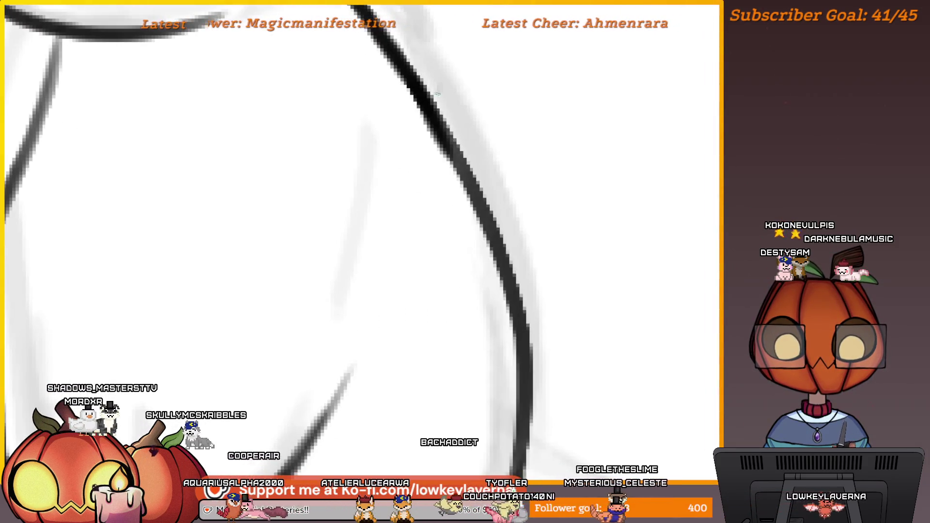
- Trace over the cat's body outline to darken it, checking the feet and head
{"action": "scroll", "coordinate": [437, 94], "scroll_direction": "down", "scroll_amount": 5}
{"action": "scroll", "coordinate": [452, 120], "scroll_direction": "up", "scroll_amount": 4}
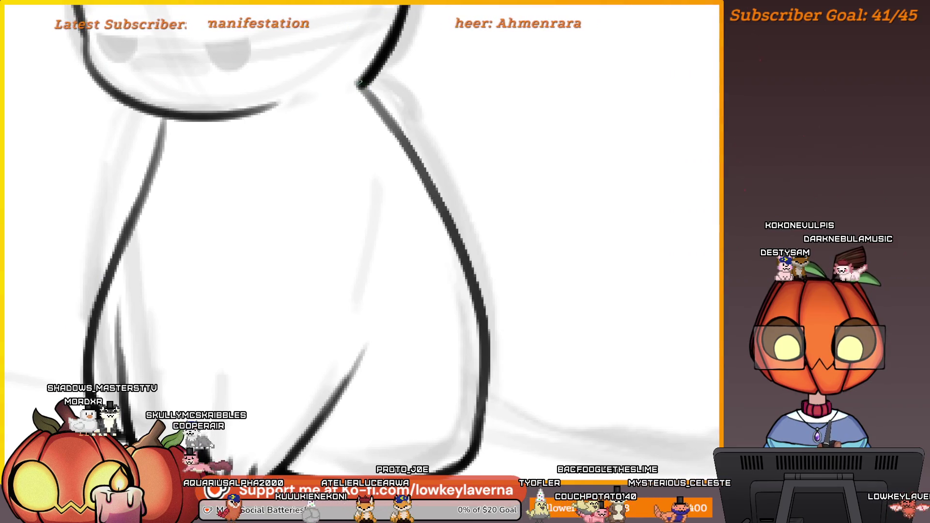
{"action": "left_click_drag", "start_coordinate": [420, 167], "coordinate": [437, 196]}
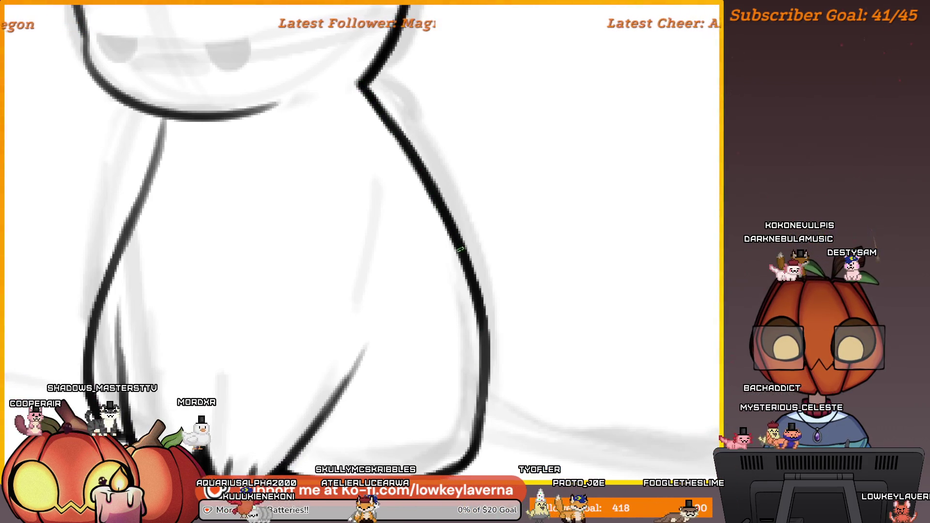
{"action": "left_click_drag", "start_coordinate": [486, 401], "coordinate": [541, 343]}
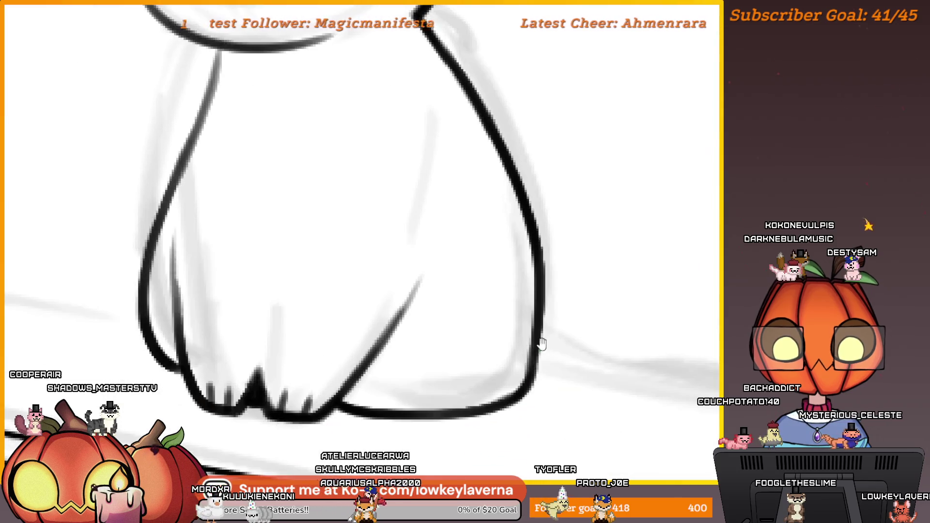
{"action": "scroll", "coordinate": [520, 329], "scroll_direction": "up", "scroll_amount": 8}
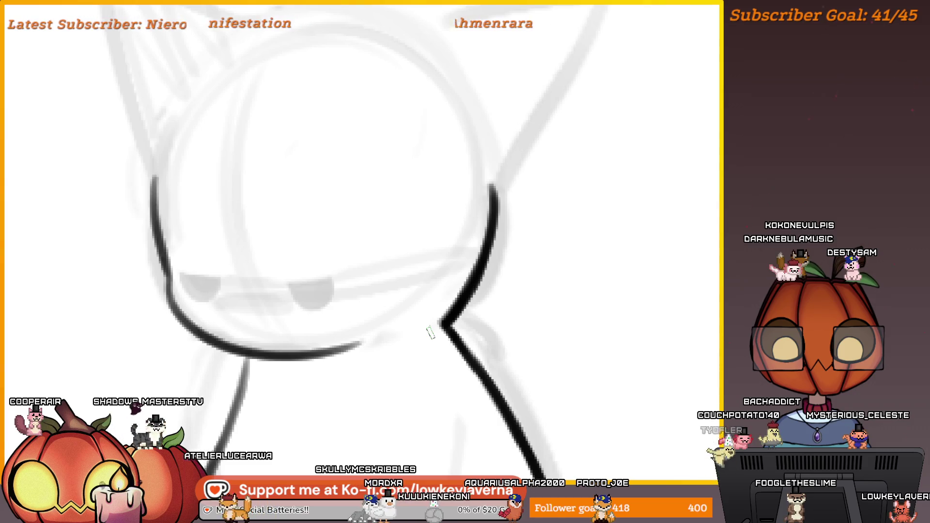
{"action": "scroll", "coordinate": [141, 275], "scroll_direction": "down", "scroll_amount": 3}
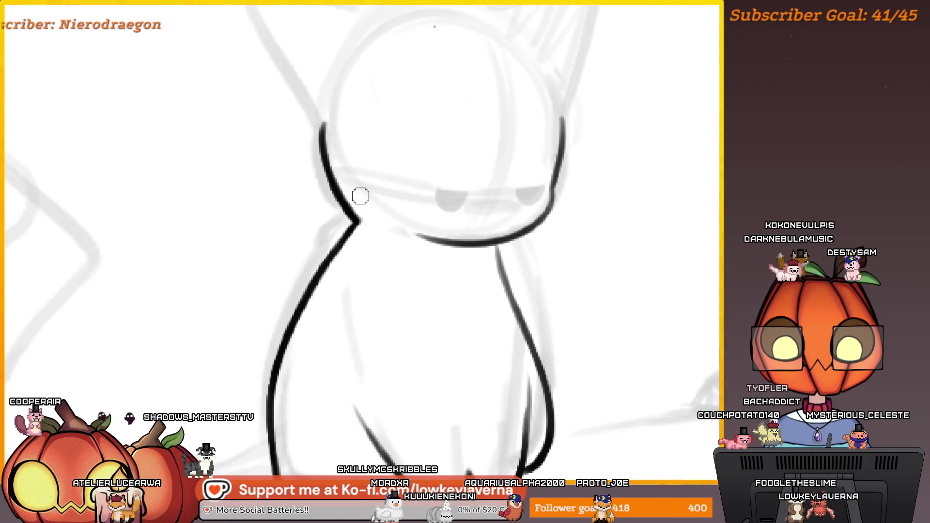
{"action": "left_click_drag", "start_coordinate": [360, 196], "coordinate": [377, 210]}
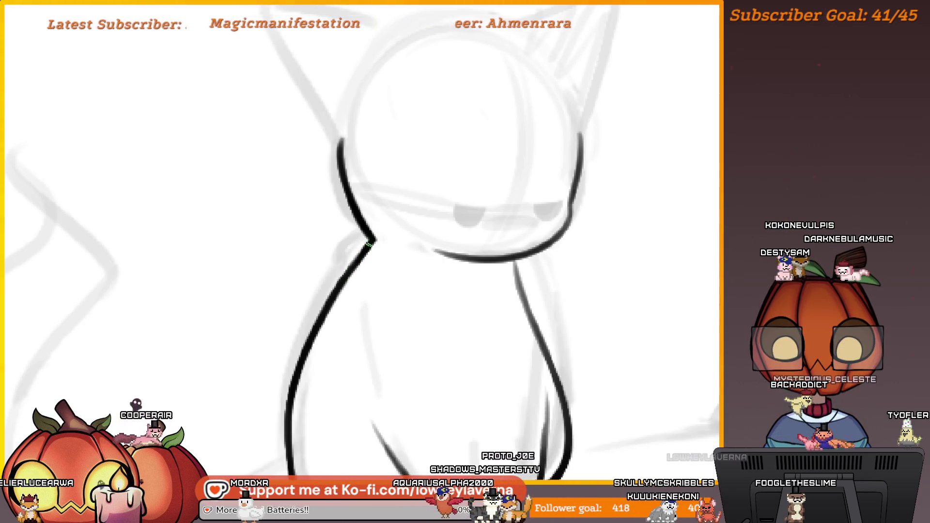
{"action": "scroll", "coordinate": [342, 165], "scroll_direction": "up", "scroll_amount": 4}
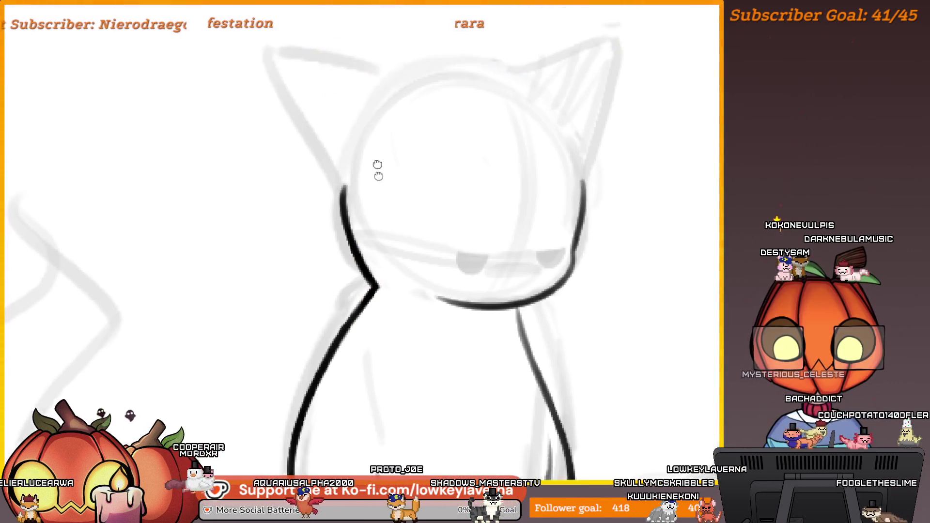
{"action": "scroll", "coordinate": [530, 312], "scroll_direction": "down", "scroll_amount": 3}
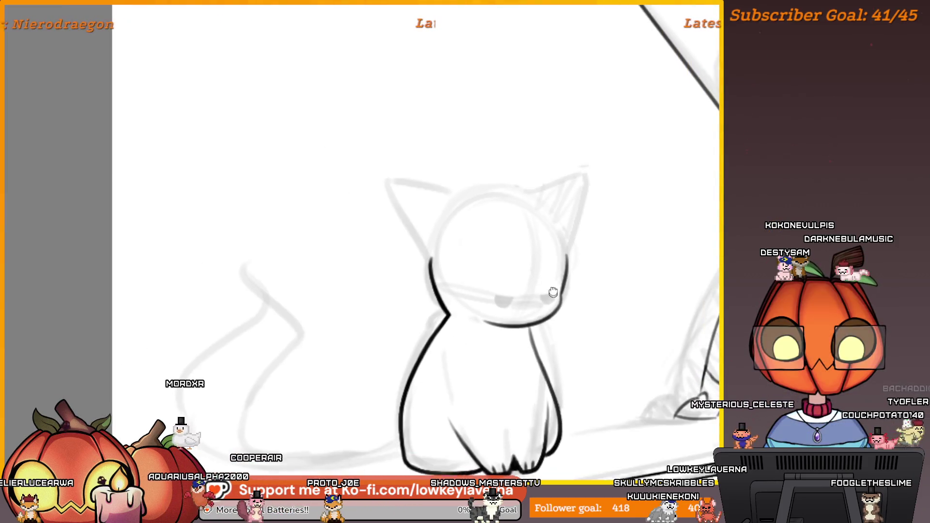
- Dot two black eyes on the cat's face, erasing and redrawing the left one
{"action": "left_click", "coordinate": [547, 266]}
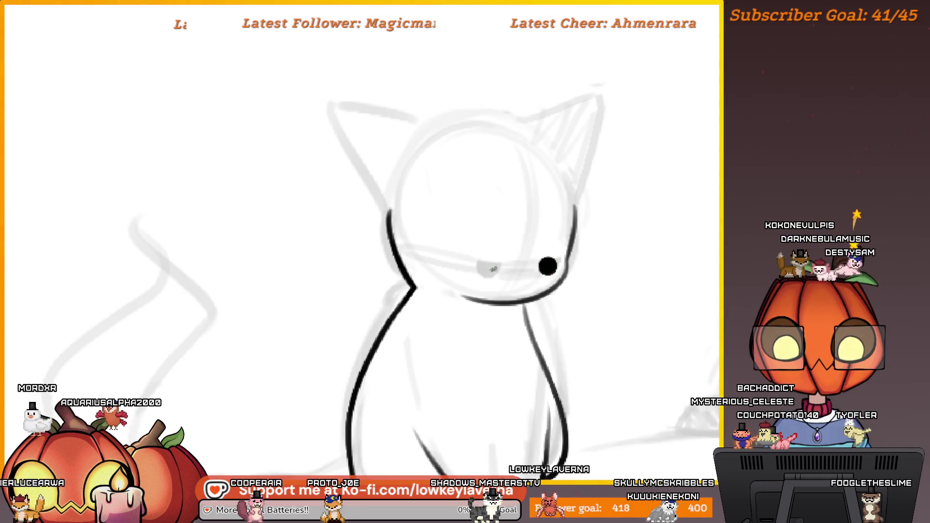
{"action": "left_click", "coordinate": [491, 269]}
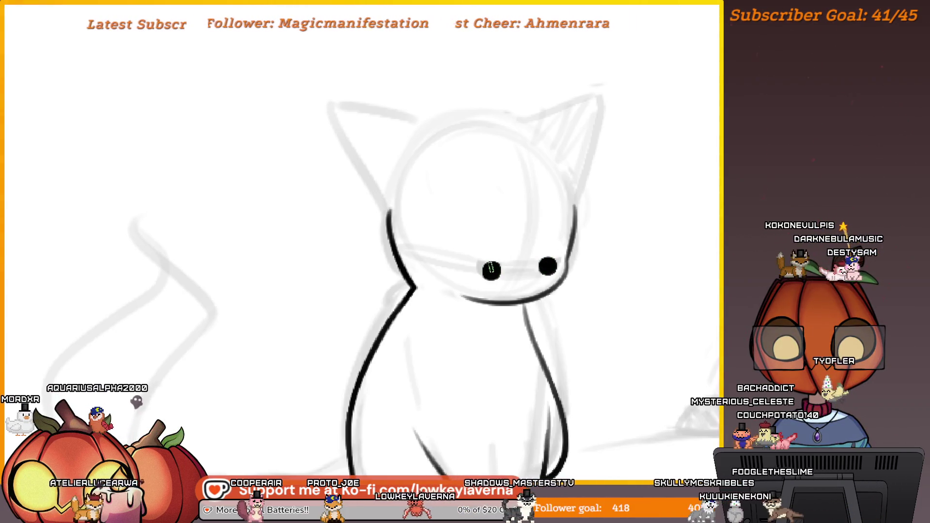
{"action": "scroll", "coordinate": [602, 227], "scroll_direction": "down", "scroll_amount": 3}
{"action": "scroll", "coordinate": [591, 249], "scroll_direction": "down", "scroll_amount": 1}
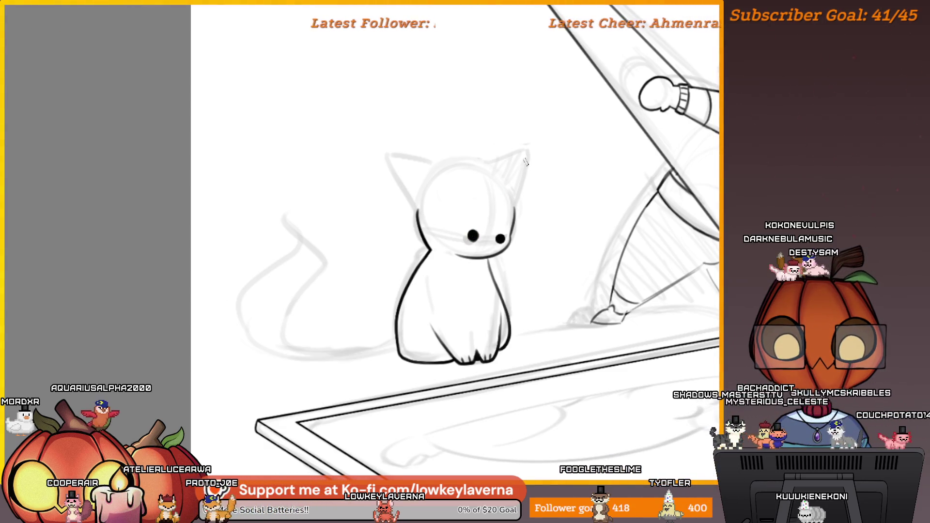
{"action": "left_click_drag", "start_coordinate": [473, 235], "coordinate": [471, 238]}
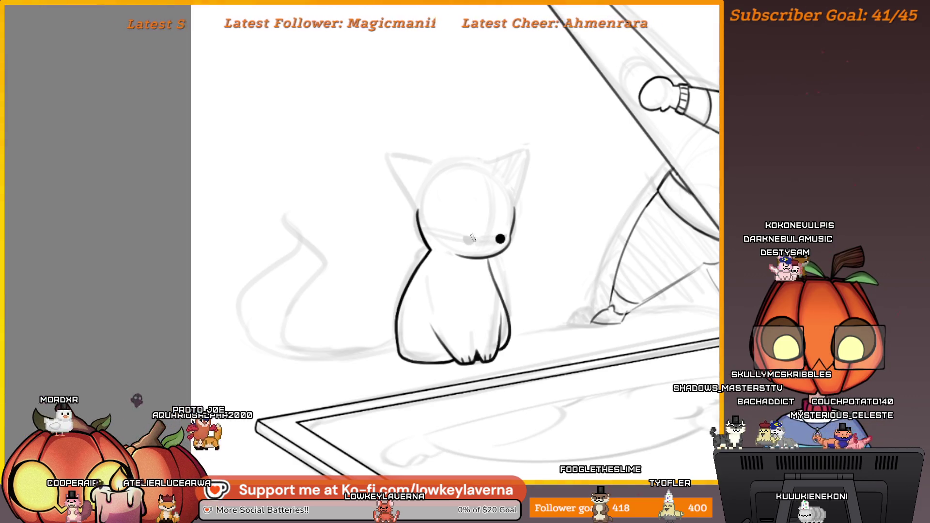
{"action": "left_click", "coordinate": [472, 238]}
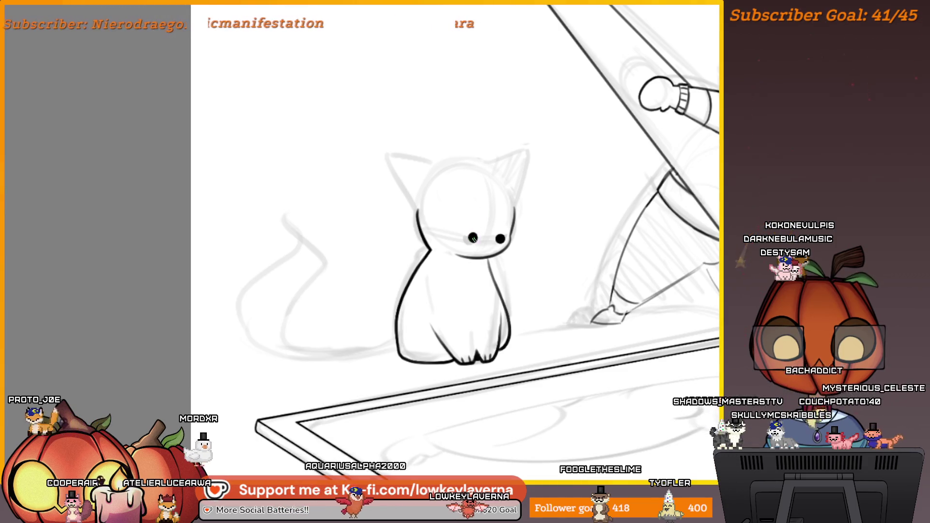
- Redraw the dot eyes as half-closed sleepy eyes
{"action": "scroll", "coordinate": [529, 148], "scroll_direction": "down", "scroll_amount": 3}
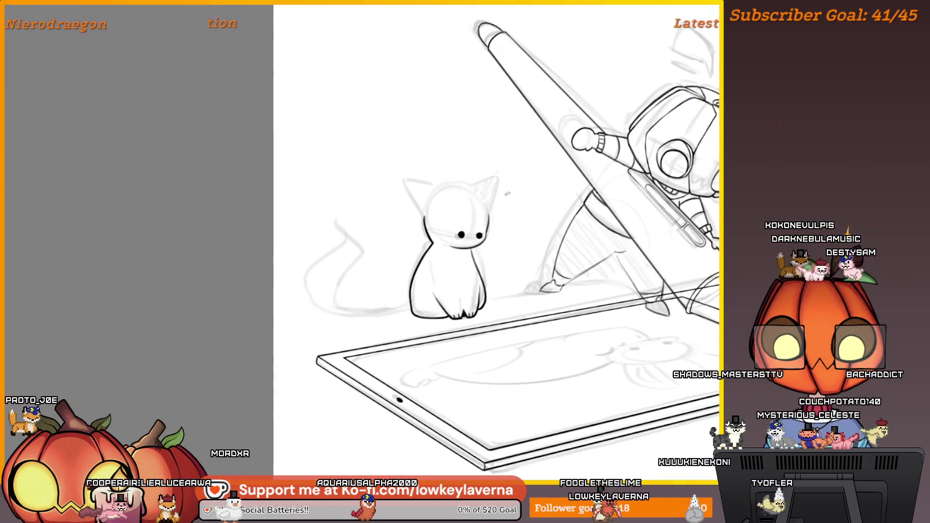
{"action": "scroll", "coordinate": [465, 227], "scroll_direction": "up", "scroll_amount": 3}
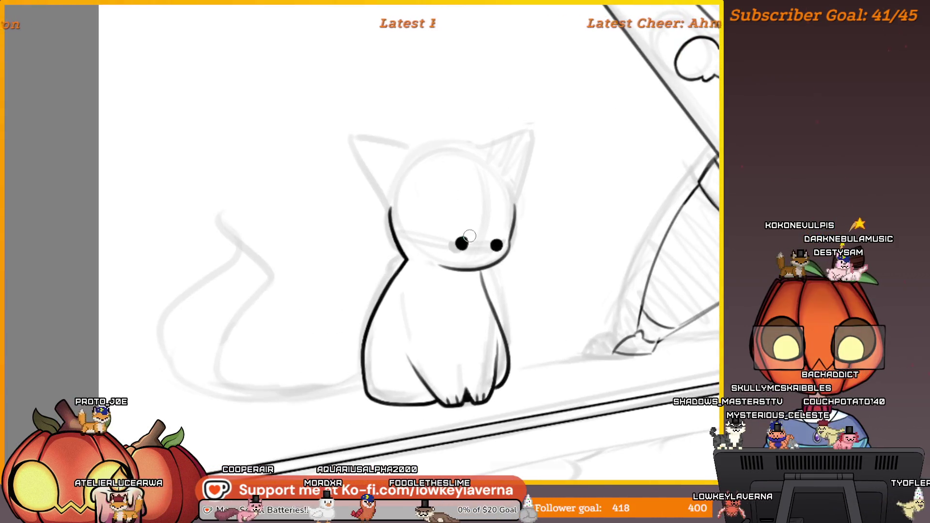
{"action": "left_click_drag", "start_coordinate": [453, 241], "coordinate": [506, 242]}
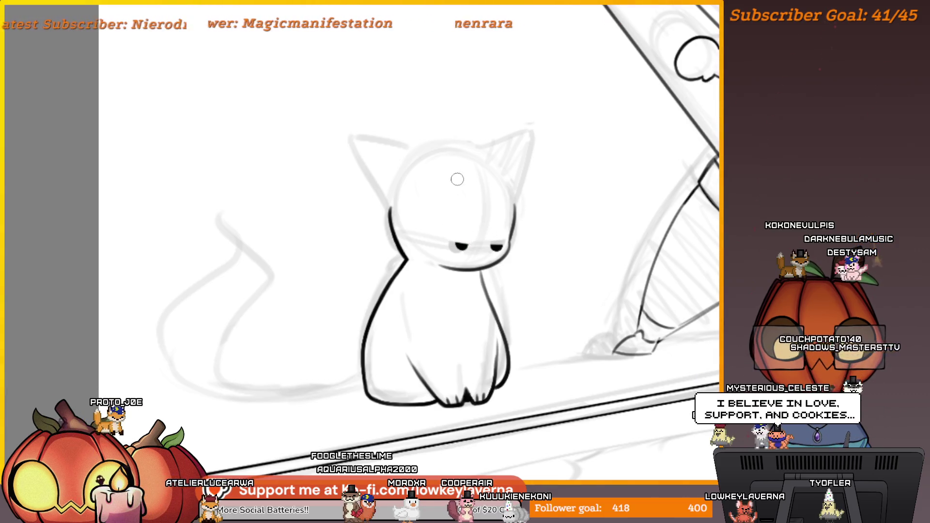
- Mirror the view to check the cat, then lasso-select the area around its eyes
{"action": "scroll", "coordinate": [457, 179], "scroll_direction": "down", "scroll_amount": 2}
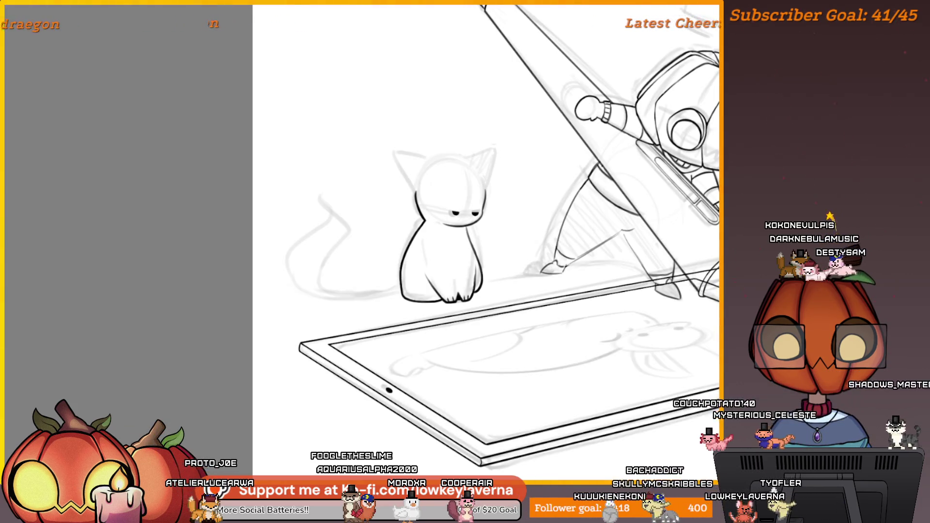
{"action": "key", "text": "m"}
{"action": "left_click_drag", "start_coordinate": [400, 289], "coordinate": [642, 338]}
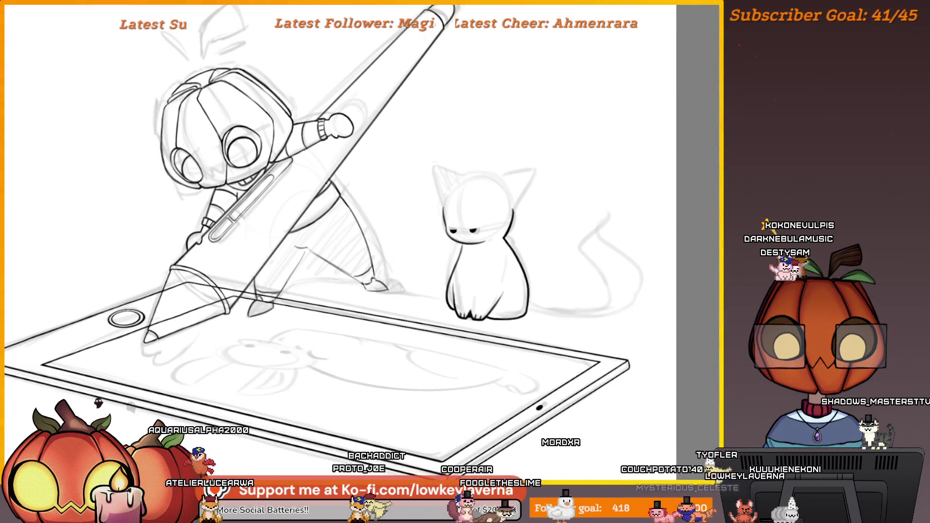
{"action": "scroll", "coordinate": [464, 251], "scroll_direction": "up", "scroll_amount": 3}
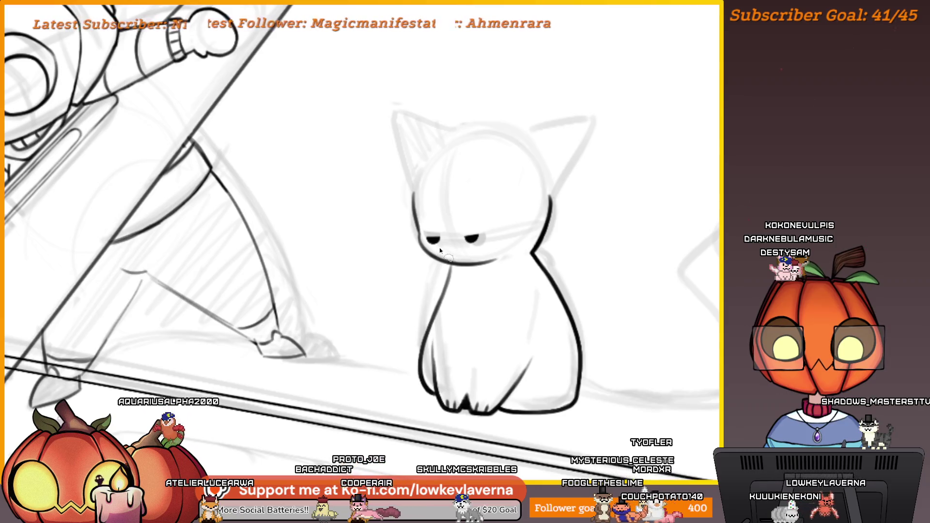
{"action": "left_click_drag", "start_coordinate": [422, 204], "coordinate": [504, 249]}
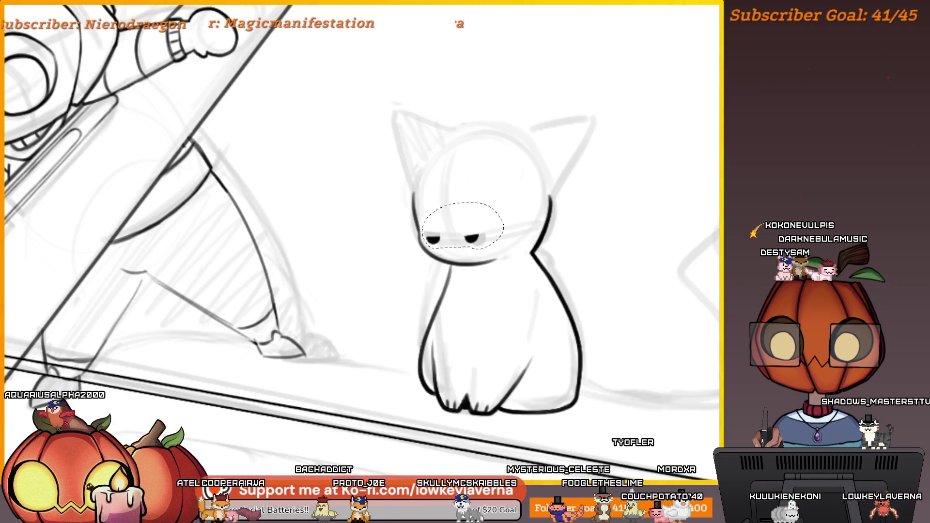
- Transform the selected eyes to nudge them slightly upward, then commit
{"action": "key", "text": "ctrl+t"}
{"action": "scroll", "coordinate": [540, 173], "scroll_direction": "down", "scroll_amount": 2}
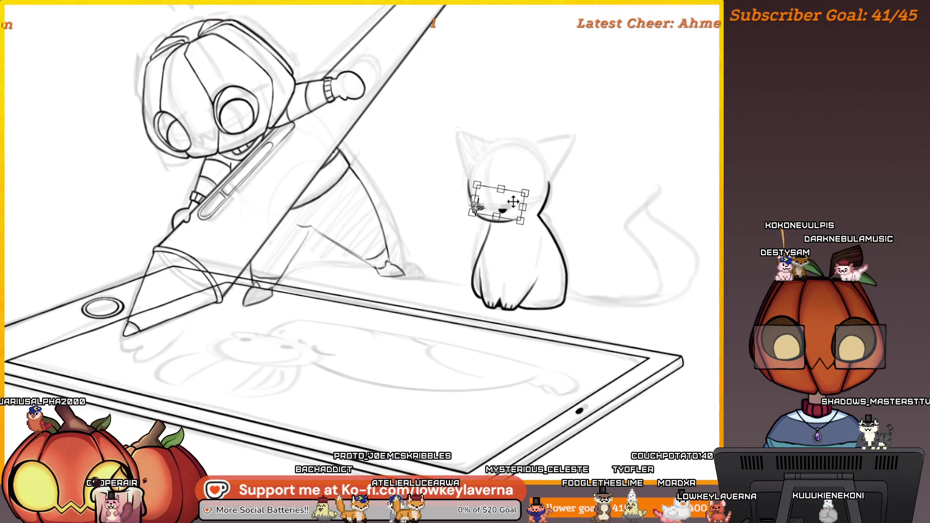
{"action": "left_click_drag", "start_coordinate": [480, 207], "coordinate": [477, 203]}
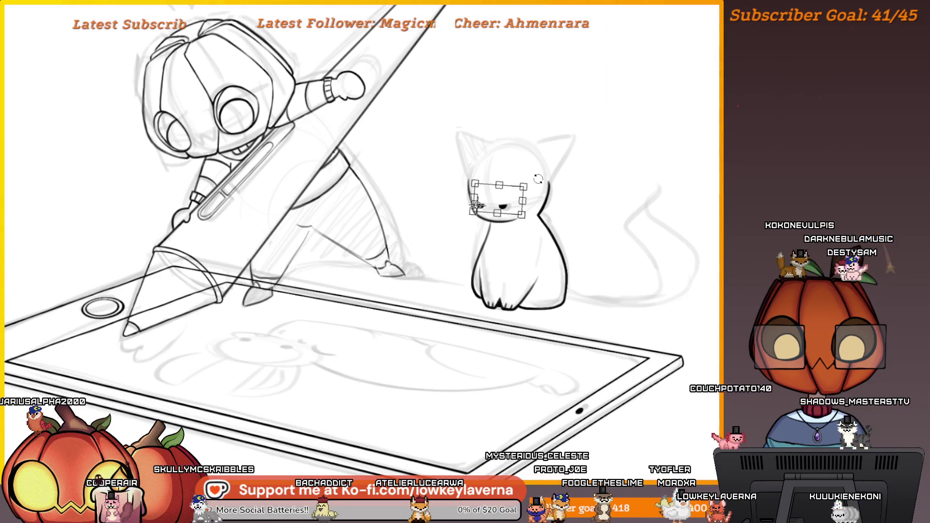
{"action": "key", "text": "Return"}
{"action": "scroll", "coordinate": [596, 216], "scroll_direction": "down", "scroll_amount": 2}
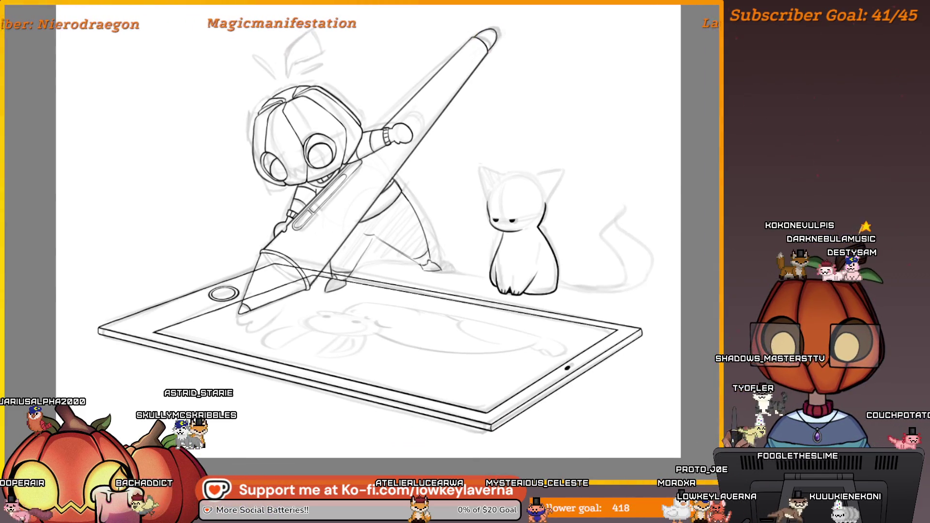
{"action": "scroll", "coordinate": [525, 142], "scroll_direction": "up", "scroll_amount": 3}
{"action": "scroll", "coordinate": [511, 252], "scroll_direction": "up", "scroll_amount": 1}
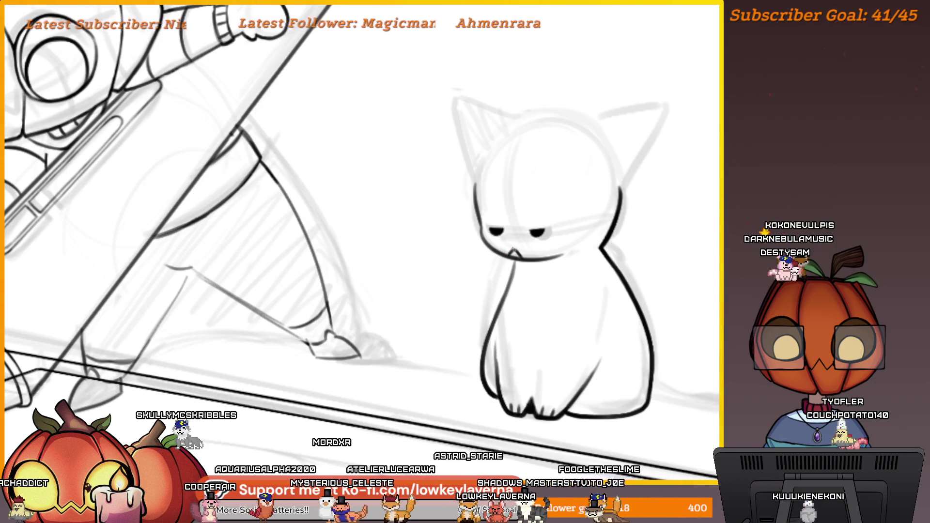
- Tilt the view and fit the whole drawing on screen to review the composition
{"action": "left_click_drag", "start_coordinate": [537, 207], "coordinate": [577, 213]}
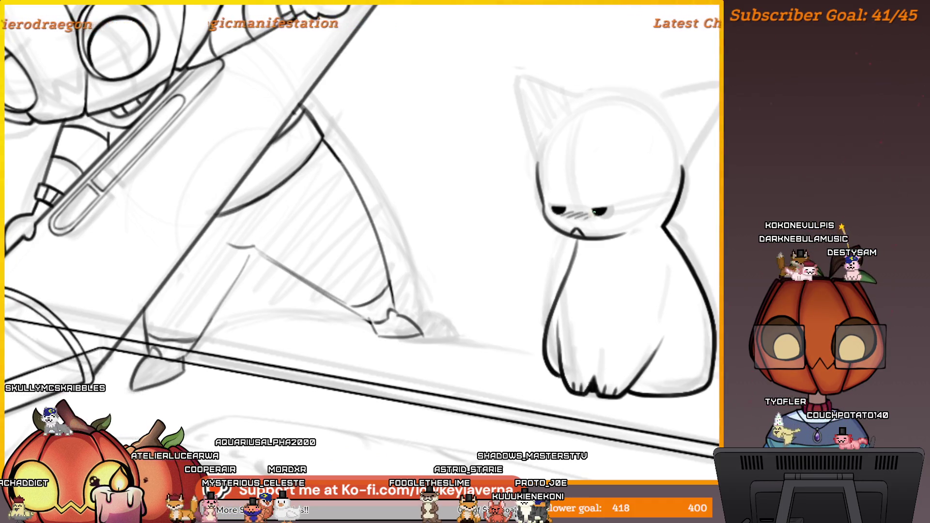
{"action": "key", "text": "ctrl+0"}
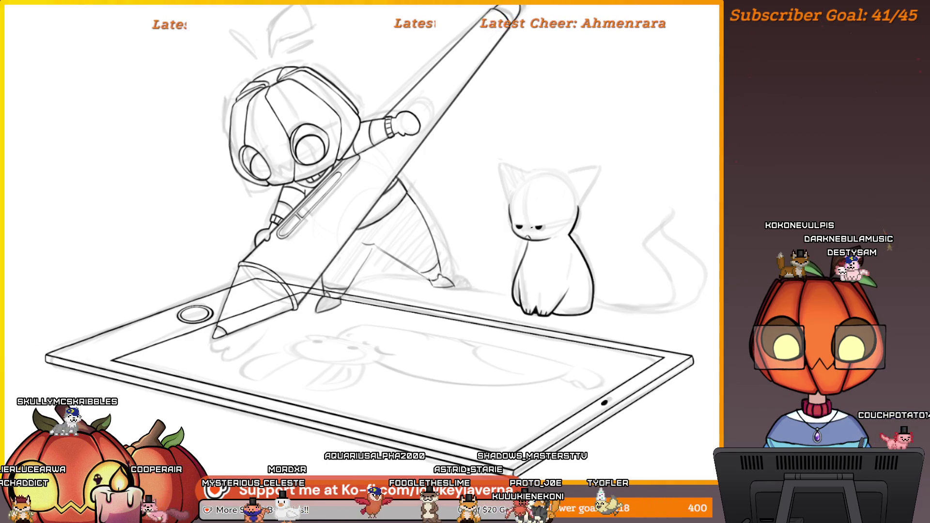
{"action": "scroll", "coordinate": [535, 240], "scroll_direction": "up", "scroll_amount": 3}
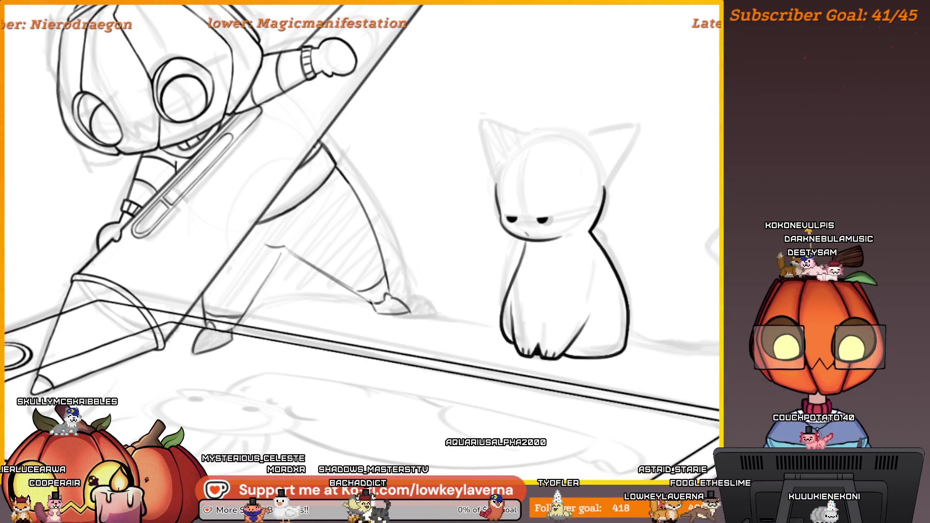
{"action": "scroll", "coordinate": [567, 225], "scroll_direction": "down", "scroll_amount": 3}
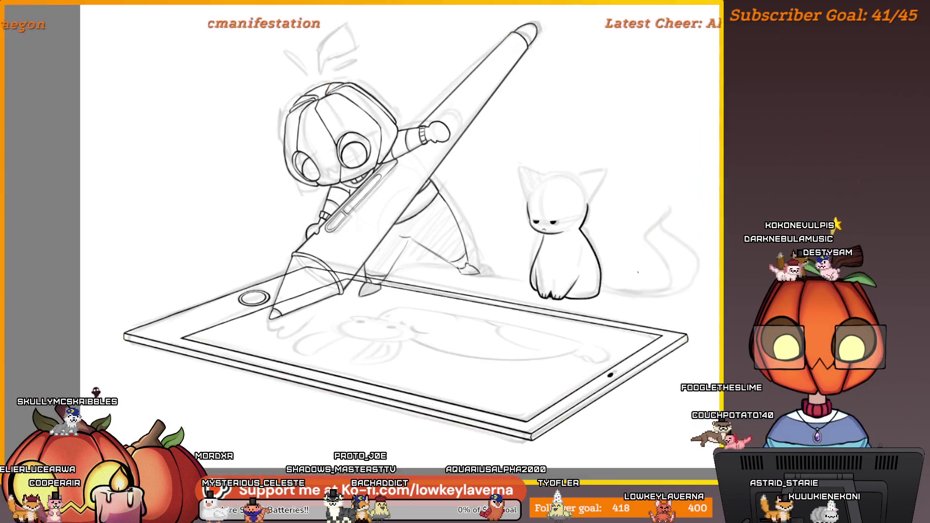
{"action": "scroll", "coordinate": [637, 272], "scroll_direction": "up", "scroll_amount": 3}
{"action": "scroll", "coordinate": [678, 275], "scroll_direction": "right", "scroll_amount": 3}
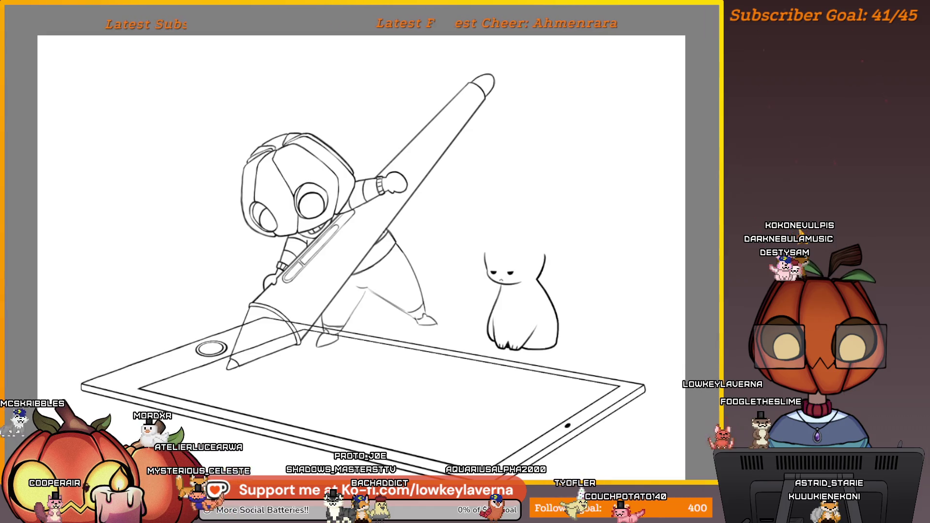
- Zoom in on the cat and lasso-select its lower body
{"action": "scroll", "coordinate": [543, 318], "scroll_direction": "up", "scroll_amount": 3}
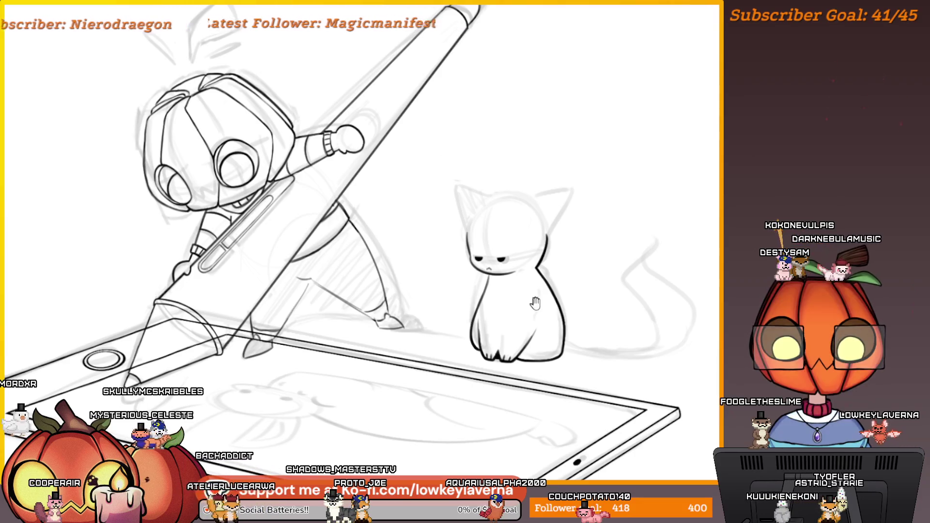
{"action": "left_click_drag", "start_coordinate": [536, 303], "coordinate": [518, 291]}
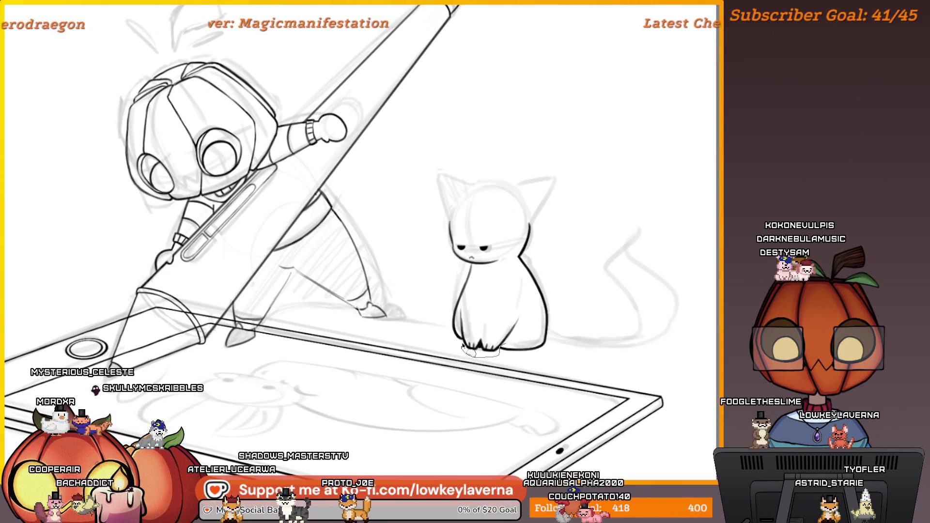
{"action": "left_click_drag", "start_coordinate": [459, 334], "coordinate": [531, 306]}
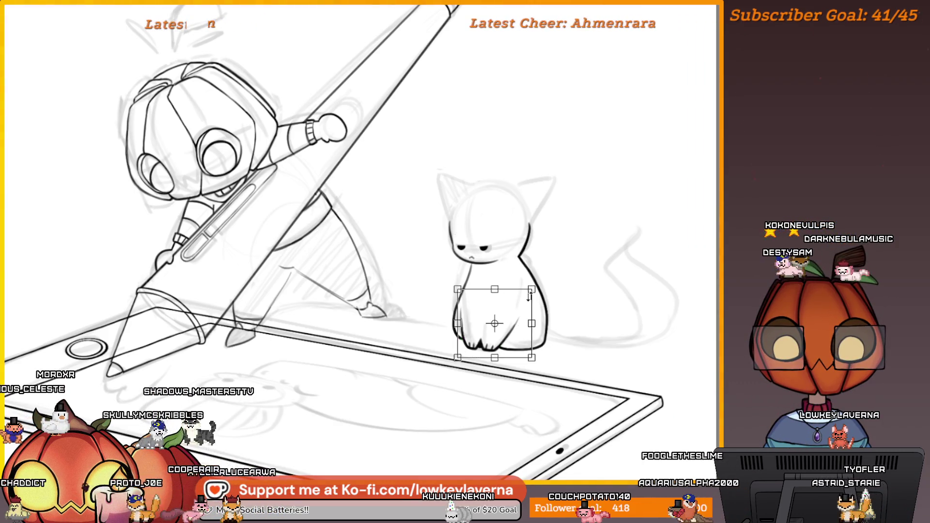
- Skew the cat's lower body slightly, check it mirrored, and apply the transform
{"action": "left_click_drag", "start_coordinate": [509, 290], "coordinate": [503, 291]}
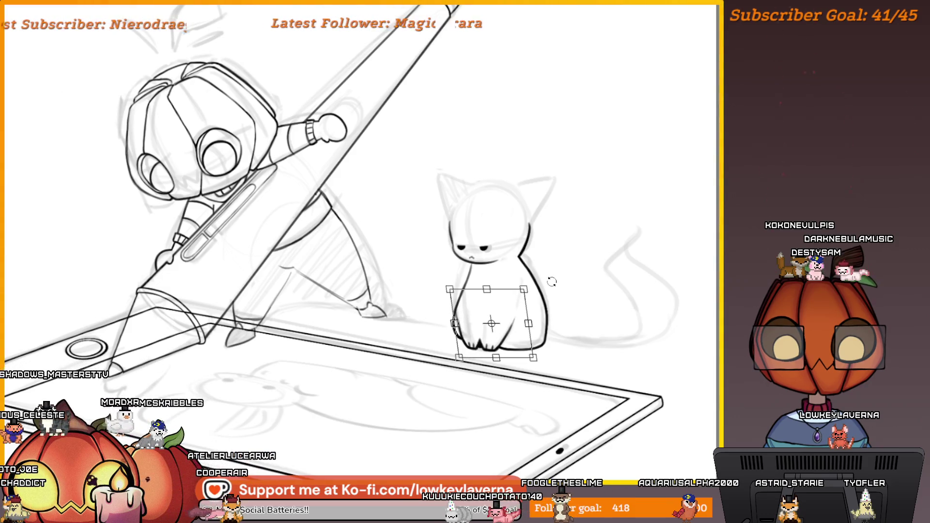
{"action": "key", "text": "m"}
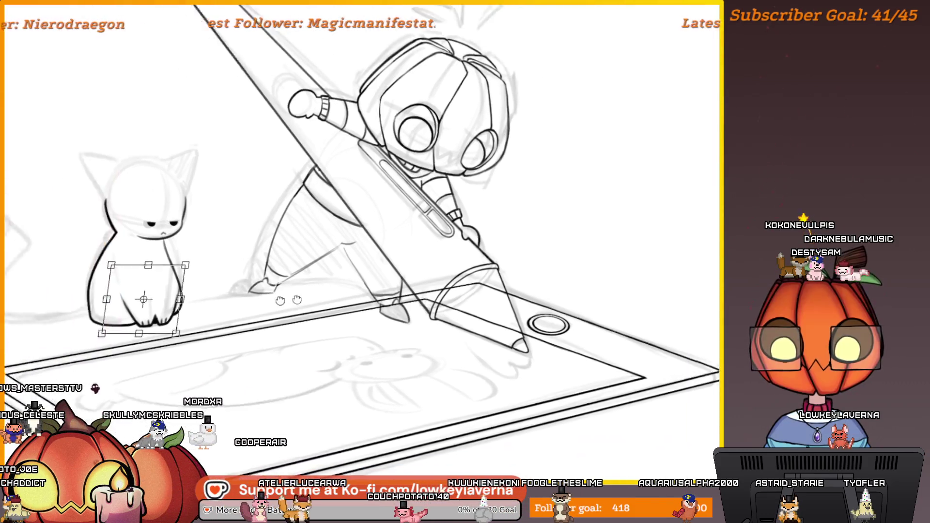
{"action": "left_click_drag", "start_coordinate": [258, 271], "coordinate": [524, 310]}
{"action": "key", "text": "Return"}
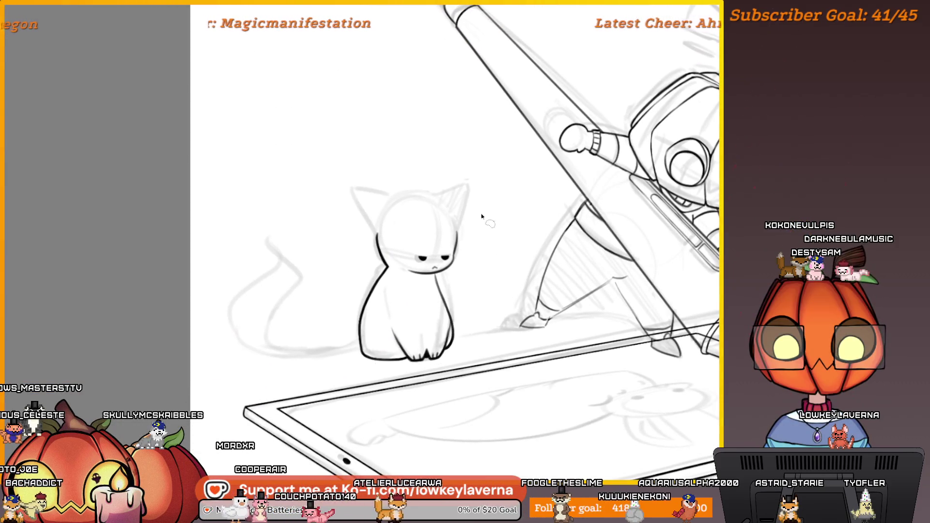
- Flip the view back to normal and centre the cat
{"action": "scroll", "coordinate": [498, 244], "scroll_direction": "up", "scroll_amount": 5}
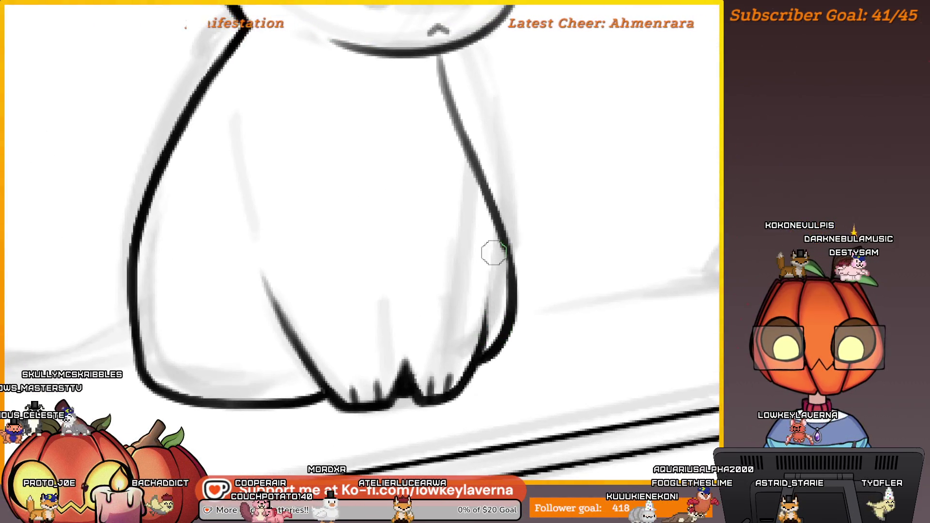
{"action": "scroll", "coordinate": [491, 289], "scroll_direction": "down", "scroll_amount": 5}
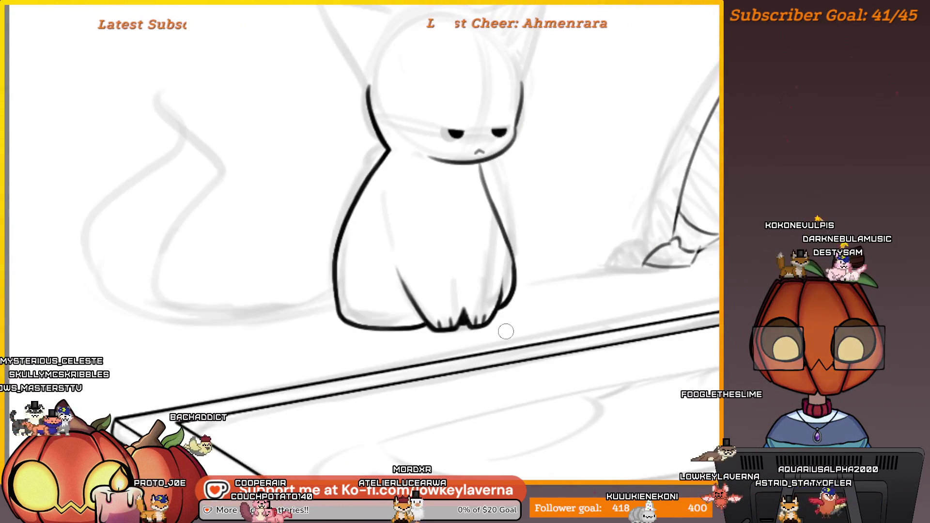
{"action": "key", "text": "m"}
{"action": "mouse_move", "coordinate": [216, 249]}
{"action": "left_mouse_down"}
{"action": "mouse_move", "coordinate": [242, 334]}
{"action": "mouse_move", "coordinate": [261, 341]}
{"action": "left_mouse_up"}
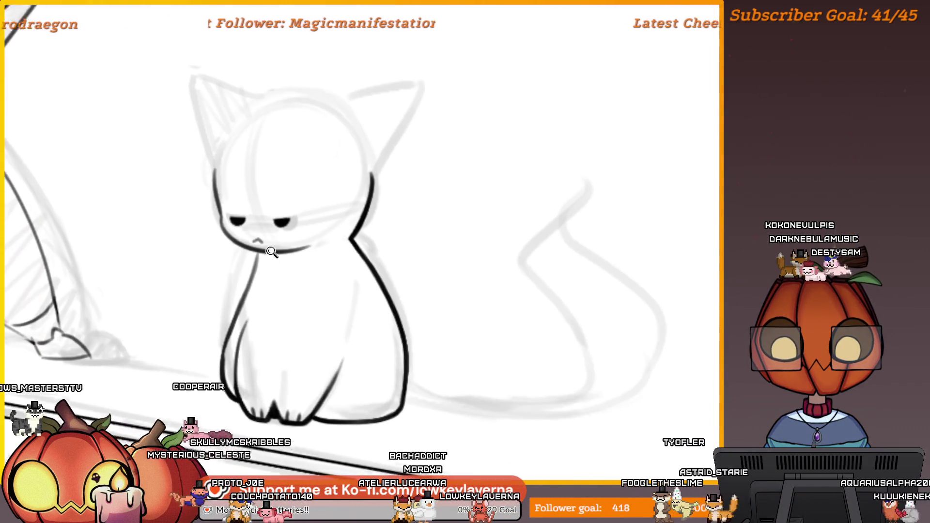
{"action": "scroll", "coordinate": [298, 315], "scroll_direction": "down", "scroll_amount": 3}
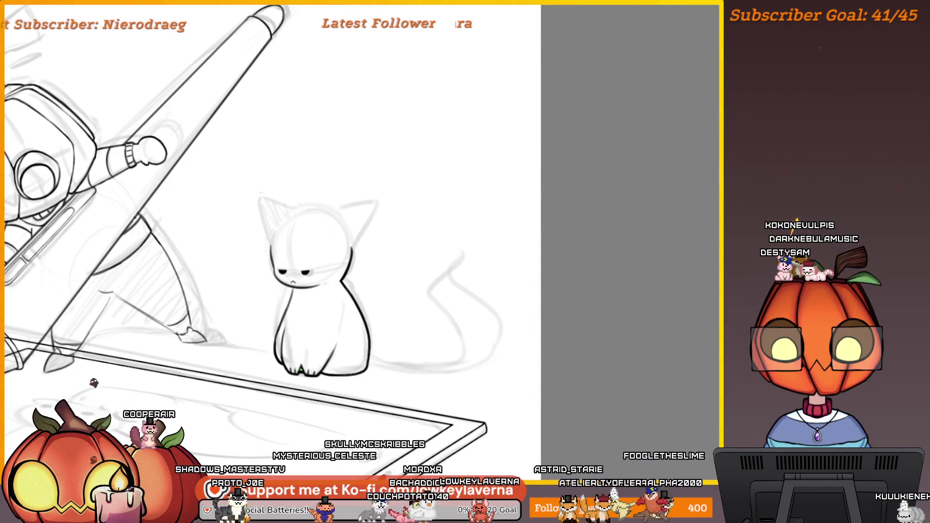
- Pan across the cat's face and body to inspect the reshaped pose
{"action": "mouse_move", "coordinate": [305, 325]}
{"action": "left_mouse_down"}
{"action": "mouse_move", "coordinate": [343, 316]}
{"action": "mouse_move", "coordinate": [391, 280]}
{"action": "left_mouse_up"}
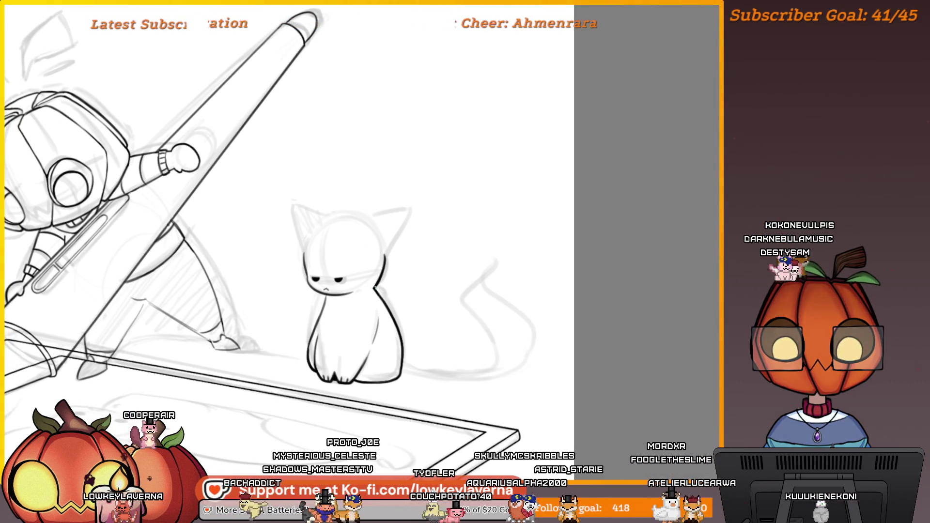
{"action": "left_click_drag", "start_coordinate": [402, 226], "coordinate": [423, 219]}
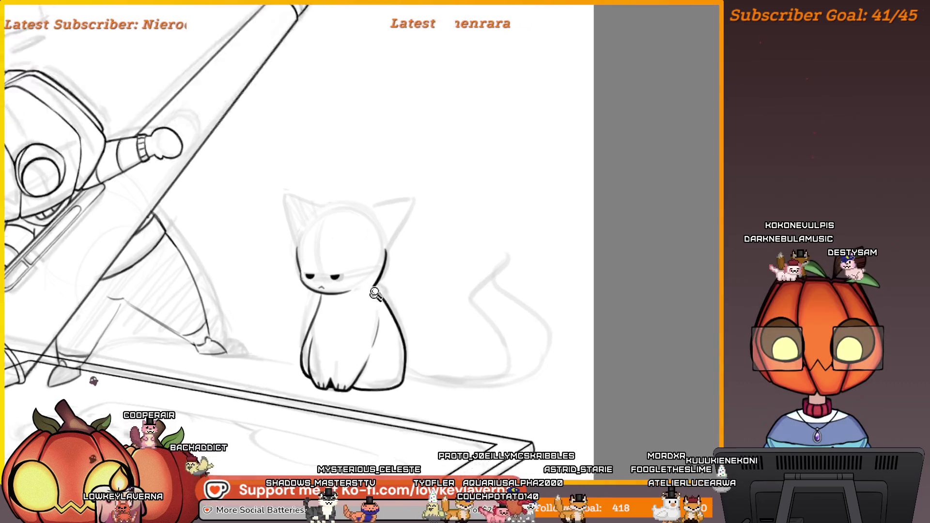
{"action": "scroll", "coordinate": [391, 266], "scroll_direction": "up", "scroll_amount": 5}
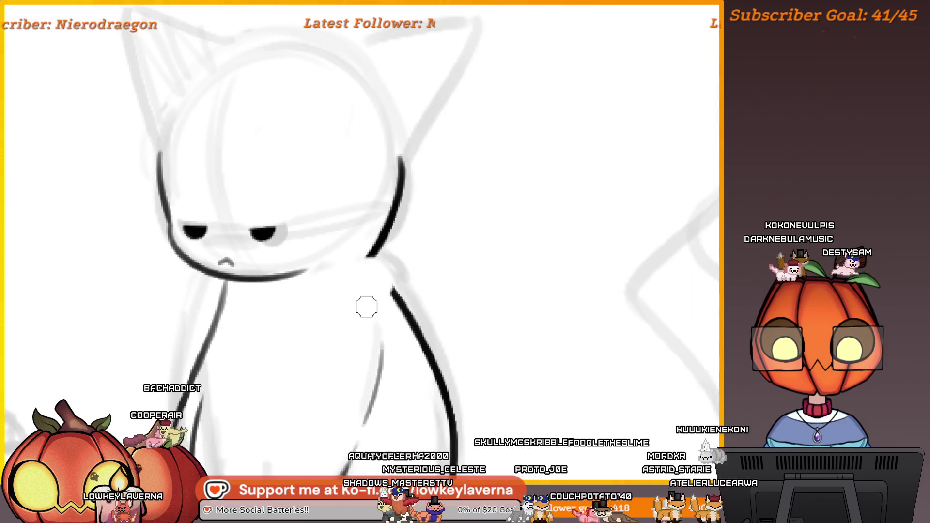
{"action": "left_click_drag", "start_coordinate": [367, 306], "coordinate": [587, 312]}
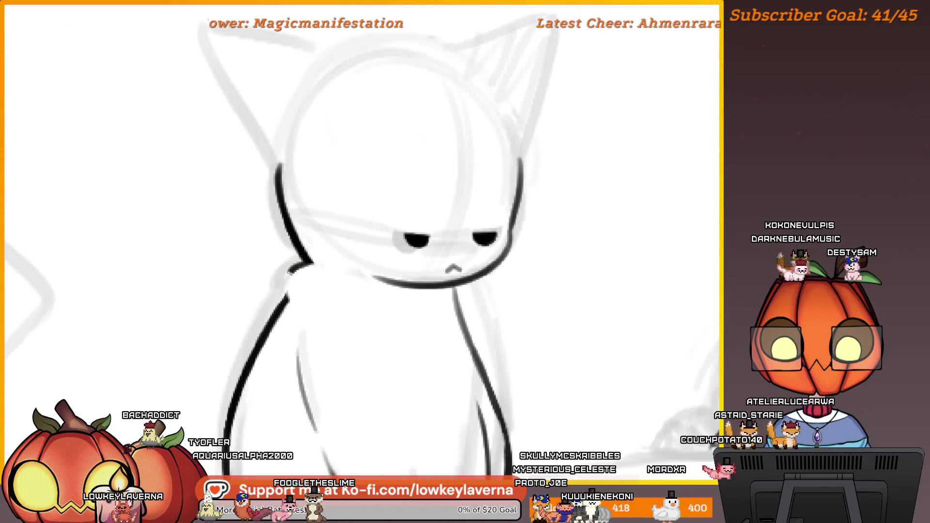
{"action": "mouse_move", "coordinate": [288, 294]}
{"action": "left_mouse_down"}
{"action": "mouse_move", "coordinate": [332, 260]}
{"action": "mouse_move", "coordinate": [361, 220]}
{"action": "left_mouse_up"}
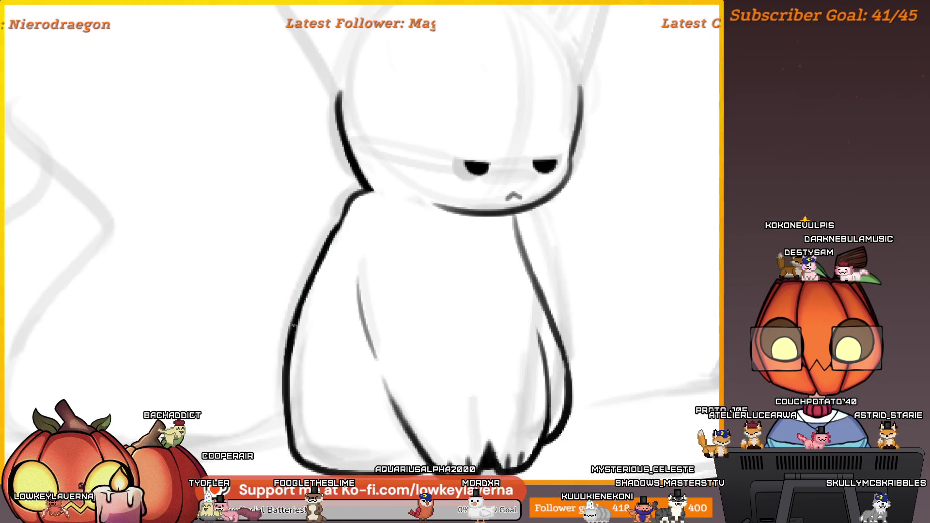
{"action": "scroll", "coordinate": [359, 248], "scroll_direction": "down", "scroll_amount": 1}
{"action": "scroll", "coordinate": [359, 248], "scroll_direction": "down", "scroll_amount": 3}
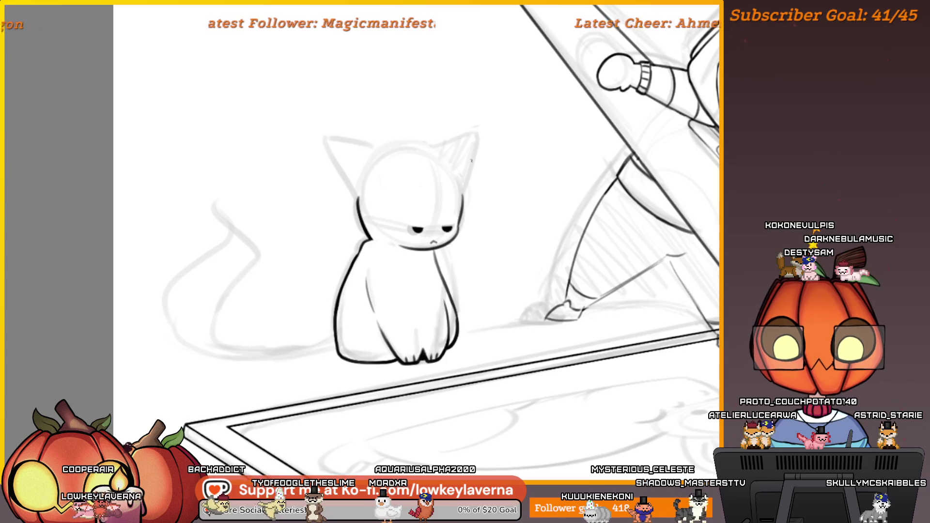
{"action": "left_click_drag", "start_coordinate": [470, 215], "coordinate": [547, 262]}
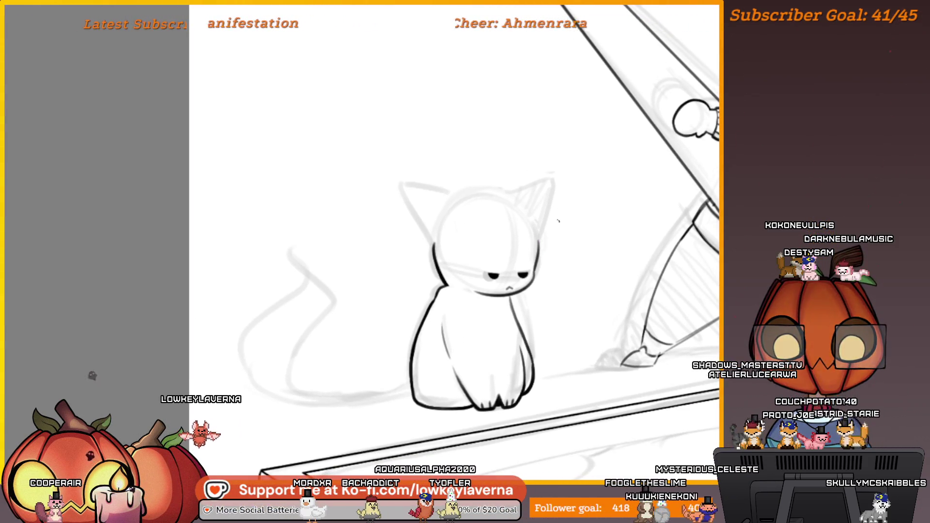
{"action": "scroll", "coordinate": [557, 220], "scroll_direction": "down", "scroll_amount": 5}
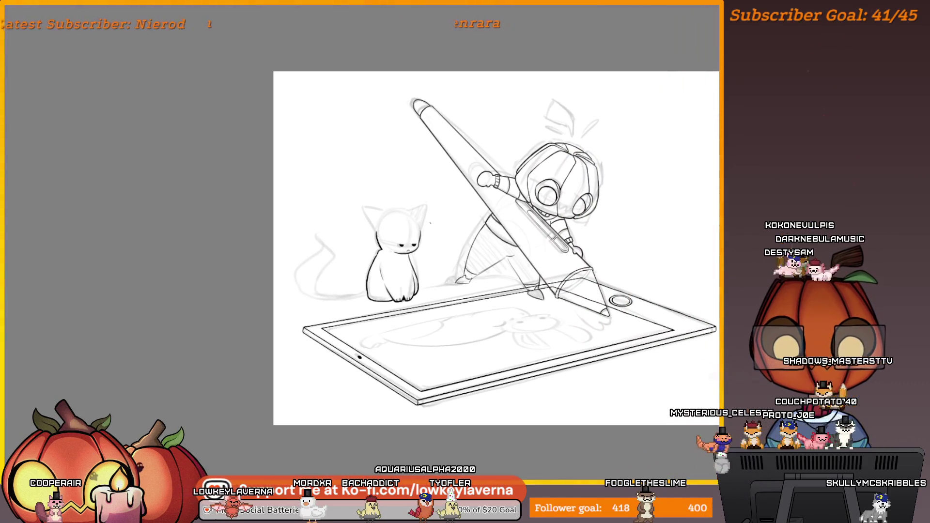
- Zoom in on the cat's head to prepare for inking the ear
{"action": "scroll", "coordinate": [430, 223], "scroll_direction": "up", "scroll_amount": 6}
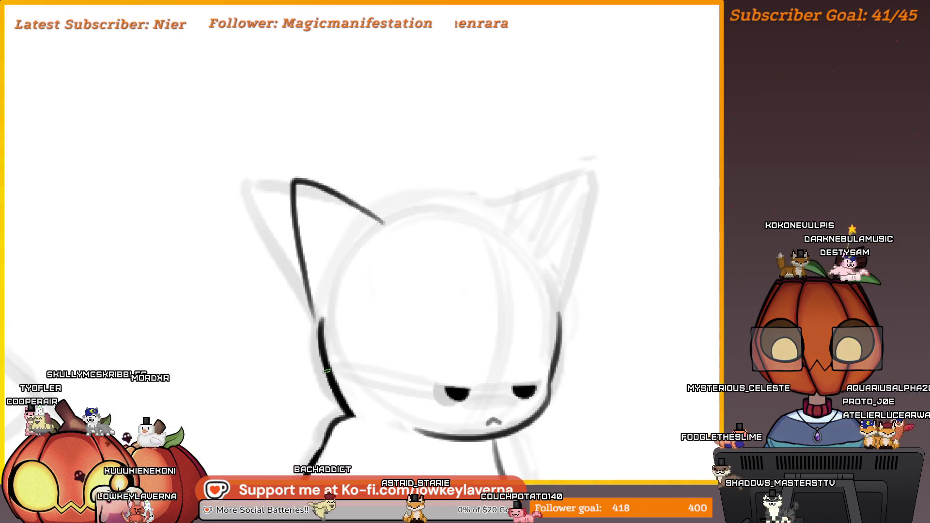
- Flip the view, undo the previous ear strokes, and ink the right ear outline
{"action": "key", "text": "m"}
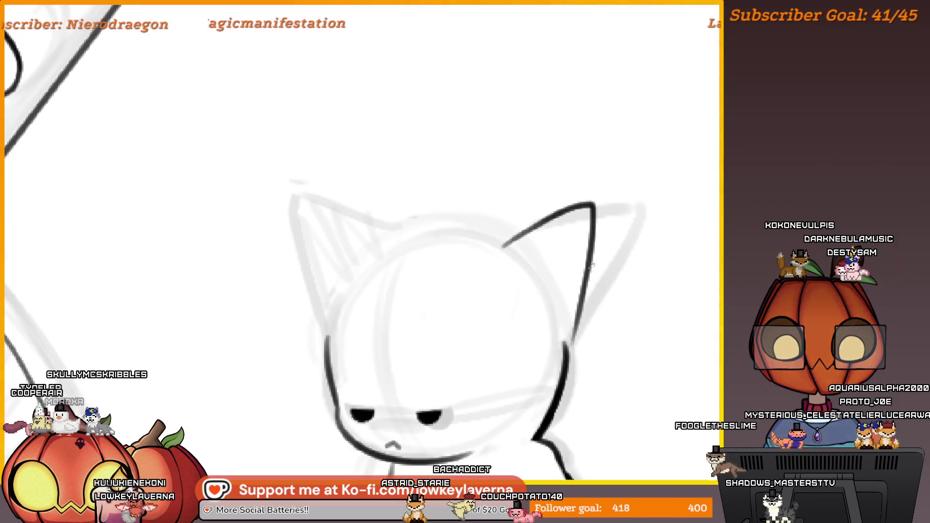
{"action": "key", "text": "ctrl+z"}
{"action": "key", "text": "ctrl+z"}
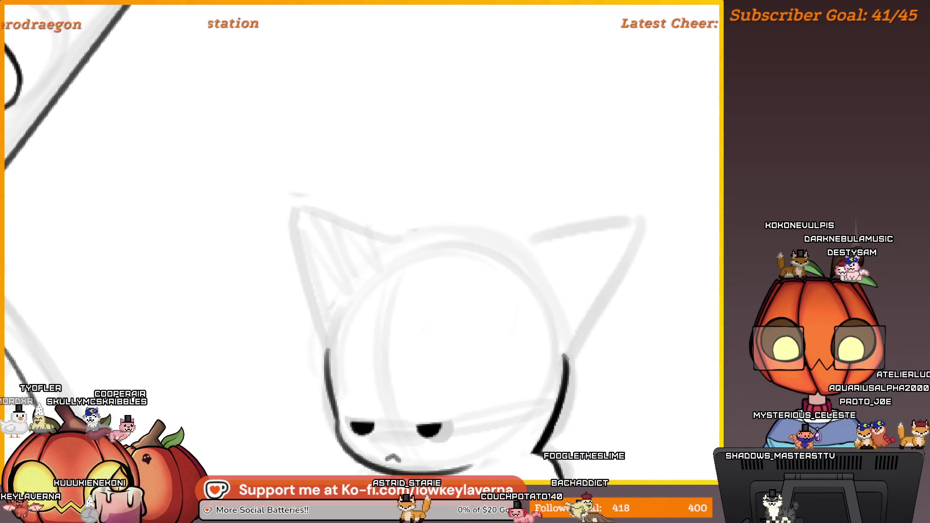
{"action": "mouse_move", "coordinate": [565, 356]}
{"action": "left_mouse_down"}
{"action": "mouse_move", "coordinate": [518, 199]}
{"action": "mouse_move", "coordinate": [435, 254]}
{"action": "left_mouse_up"}
{"action": "left_click_drag", "start_coordinate": [619, 281], "coordinate": [603, 281]}
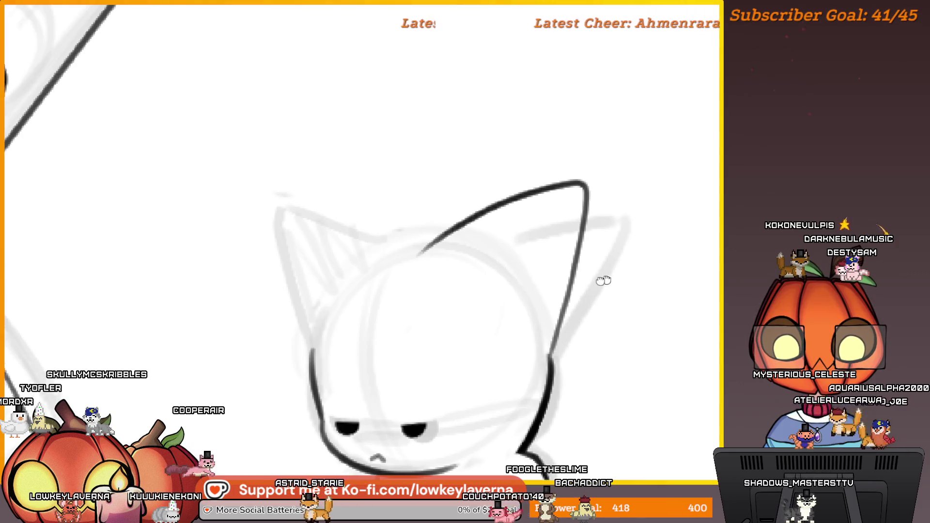
{"action": "scroll", "coordinate": [603, 281], "scroll_direction": "down", "scroll_amount": 1}
{"action": "scroll", "coordinate": [524, 379], "scroll_direction": "down", "scroll_amount": 2}
{"action": "mouse_move", "coordinate": [524, 378]}
{"action": "left_mouse_down"}
{"action": "mouse_move", "coordinate": [540, 271]}
{"action": "mouse_move", "coordinate": [561, 301]}
{"action": "mouse_move", "coordinate": [571, 350]}
{"action": "mouse_move", "coordinate": [611, 213]}
{"action": "left_mouse_up"}
{"action": "scroll", "coordinate": [535, 210], "scroll_direction": "up", "scroll_amount": 4}
- Darken the right ear outline and ink its upper line
{"action": "left_click_drag", "start_coordinate": [612, 251], "coordinate": [618, 159]}
{"action": "mouse_move", "coordinate": [615, 103]}
{"action": "left_mouse_down"}
{"action": "mouse_move", "coordinate": [606, 159]}
{"action": "mouse_move", "coordinate": [591, 170]}
{"action": "mouse_move", "coordinate": [392, 223]}
{"action": "left_mouse_up"}
{"action": "key", "text": "ctrl+z"}
{"action": "left_click_drag", "start_coordinate": [592, 171], "coordinate": [489, 198]}
{"action": "left_click_drag", "start_coordinate": [489, 198], "coordinate": [379, 234]}
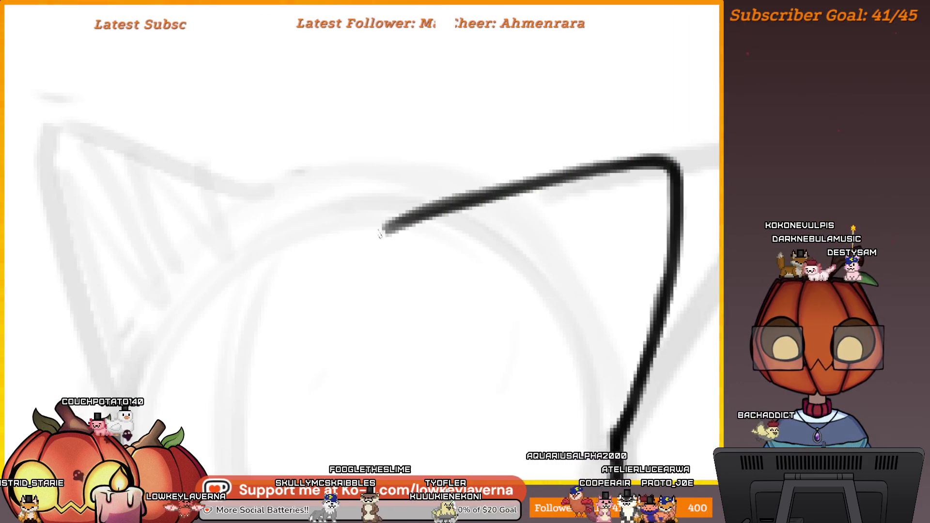
{"action": "scroll", "coordinate": [509, 222], "scroll_direction": "down", "scroll_amount": 5}
{"action": "scroll", "coordinate": [596, 160], "scroll_direction": "up", "scroll_amount": 5}
- Ink the top curve and left side of the cat's head, redrawing an overlong stroke shorter
{"action": "mouse_move", "coordinate": [601, 201]}
{"action": "left_mouse_down"}
{"action": "mouse_move", "coordinate": [530, 199]}
{"action": "mouse_move", "coordinate": [379, 281]}
{"action": "left_mouse_up"}
{"action": "key", "text": "ctrl+z"}
{"action": "mouse_move", "coordinate": [605, 196]}
{"action": "left_mouse_down"}
{"action": "mouse_move", "coordinate": [453, 220]}
{"action": "mouse_move", "coordinate": [341, 383]}
{"action": "left_mouse_up"}
{"action": "scroll", "coordinate": [438, 317], "scroll_direction": "down", "scroll_amount": 4}
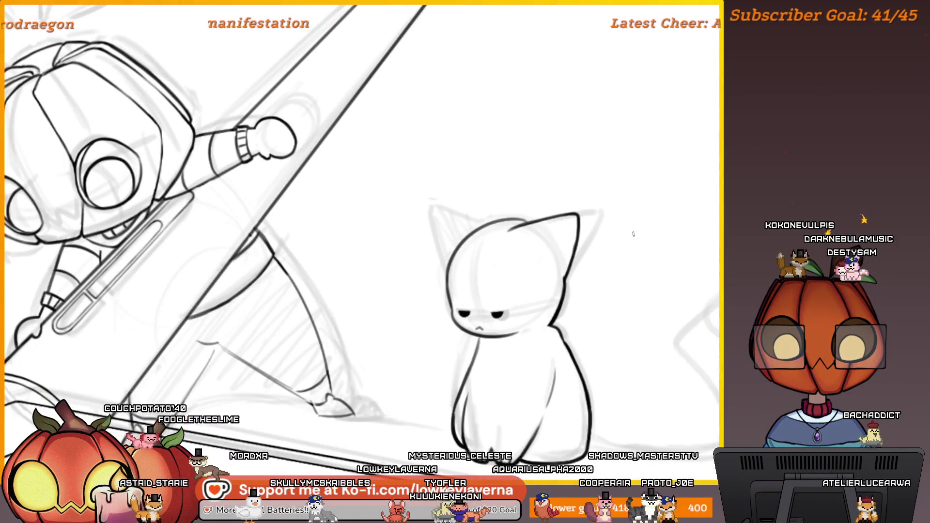
{"action": "scroll", "coordinate": [515, 216], "scroll_direction": "up", "scroll_amount": 5}
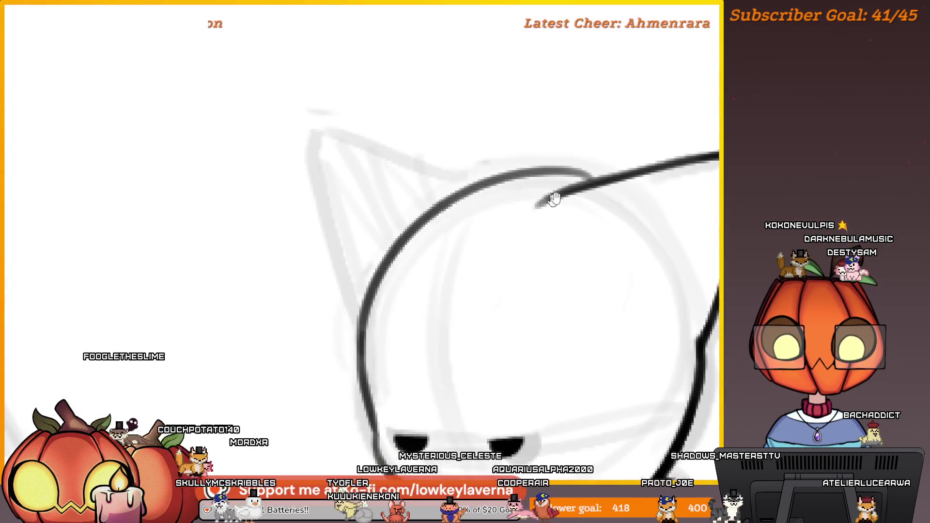
{"action": "mouse_move", "coordinate": [535, 201]}
{"action": "left_mouse_down"}
{"action": "mouse_move", "coordinate": [402, 232]}
{"action": "mouse_move", "coordinate": [361, 358]}
{"action": "left_mouse_up"}
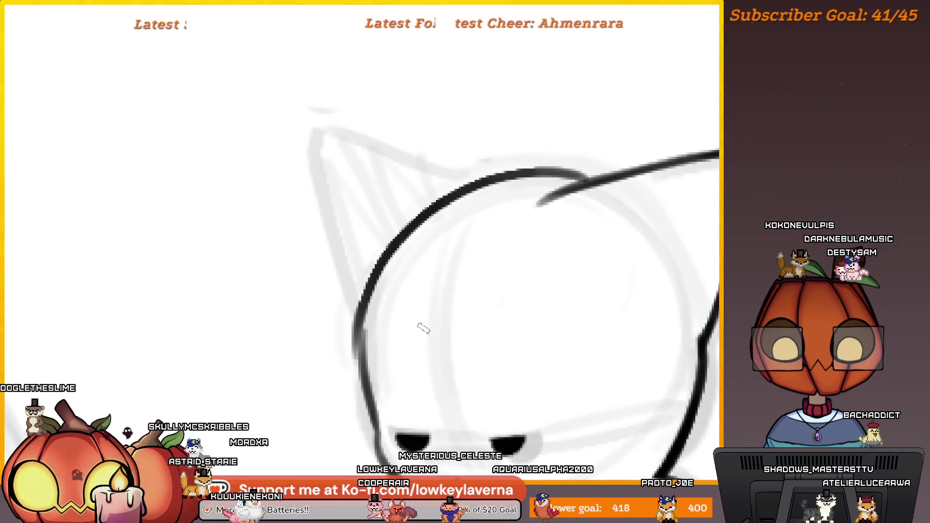
{"action": "scroll", "coordinate": [551, 229], "scroll_direction": "down", "scroll_amount": 5}
- Extend the head line up into the right ear
{"action": "scroll", "coordinate": [556, 207], "scroll_direction": "down", "scroll_amount": 3}
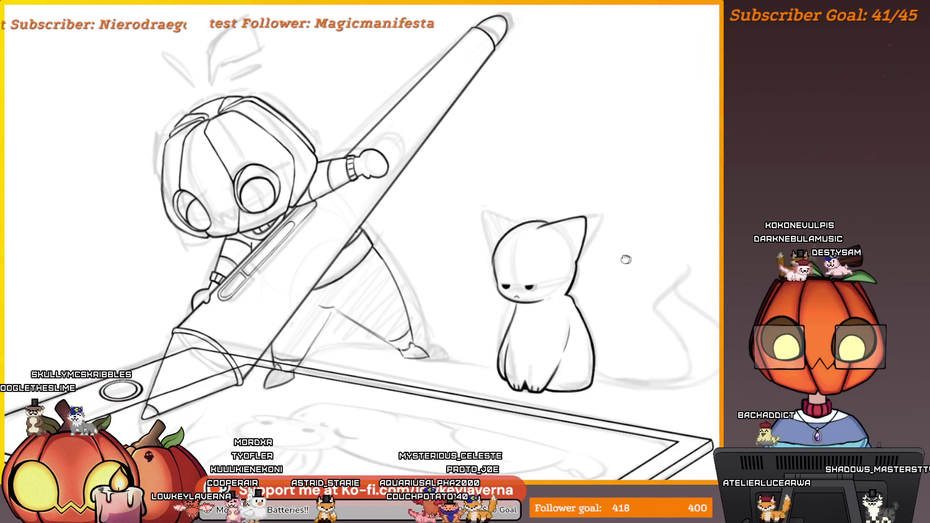
{"action": "scroll", "coordinate": [592, 252], "scroll_direction": "right", "scroll_amount": 3}
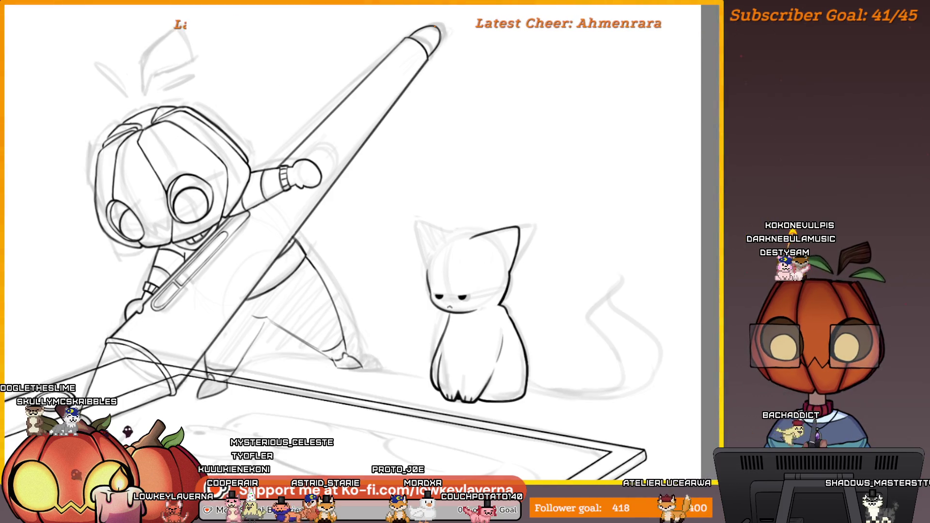
{"action": "scroll", "coordinate": [428, 261], "scroll_direction": "up", "scroll_amount": 5}
{"action": "mouse_move", "coordinate": [396, 222]}
{"action": "left_mouse_down"}
{"action": "mouse_move", "coordinate": [523, 162]}
{"action": "mouse_move", "coordinate": [550, 160]}
{"action": "left_mouse_up"}
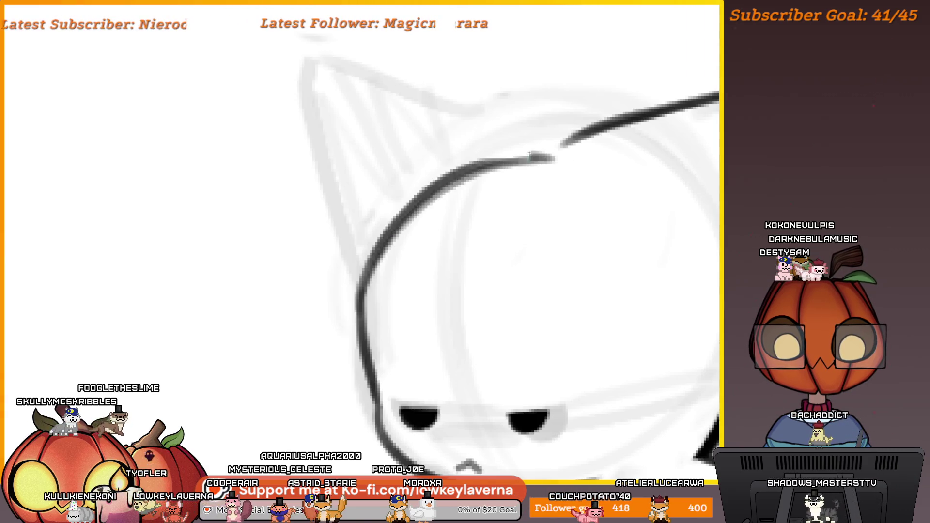
{"action": "scroll", "coordinate": [512, 199], "scroll_direction": "down", "scroll_amount": 3}
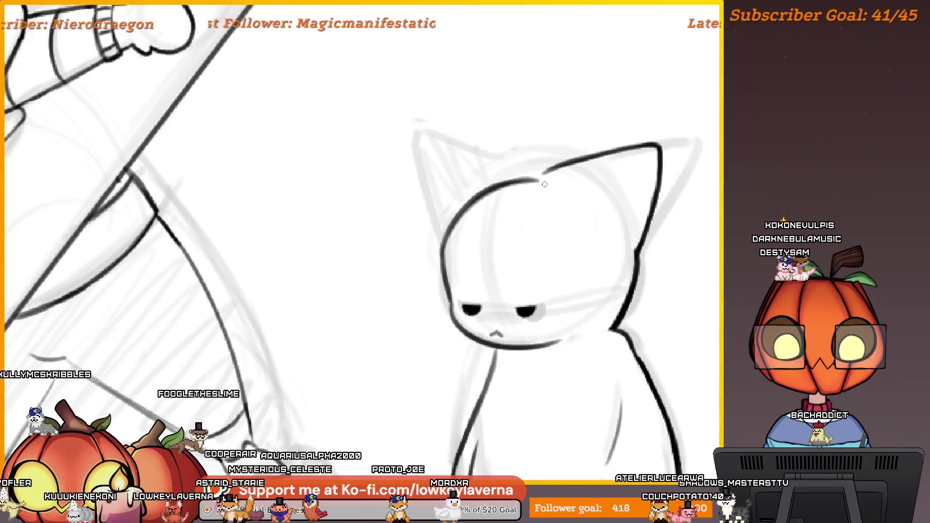
{"action": "scroll", "coordinate": [544, 184], "scroll_direction": "down", "scroll_amount": 3}
{"action": "scroll", "coordinate": [486, 237], "scroll_direction": "up", "scroll_amount": 2}
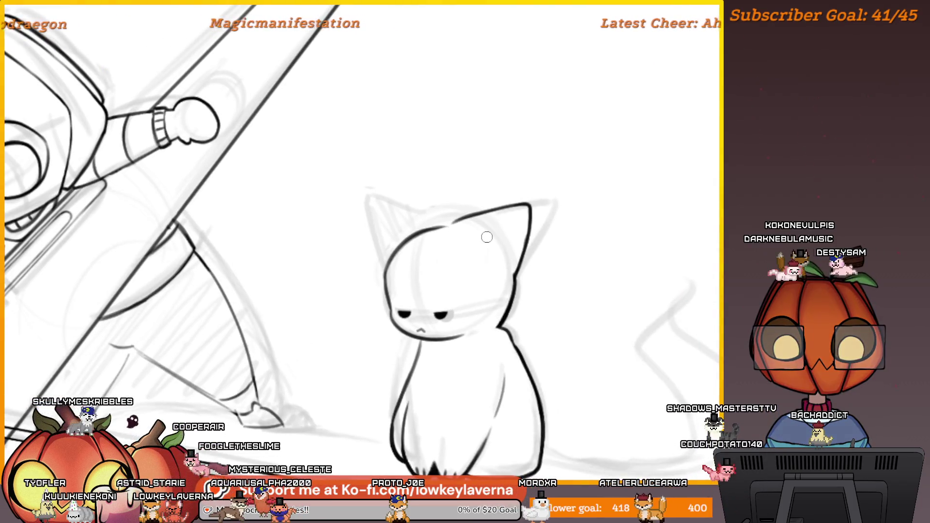
- Lasso the right ear and squash it shorter with a transform
{"action": "mouse_move", "coordinate": [458, 233]}
{"action": "left_mouse_down"}
{"action": "mouse_move", "coordinate": [561, 186]}
{"action": "mouse_move", "coordinate": [525, 307]}
{"action": "mouse_move", "coordinate": [505, 328]}
{"action": "left_mouse_up"}
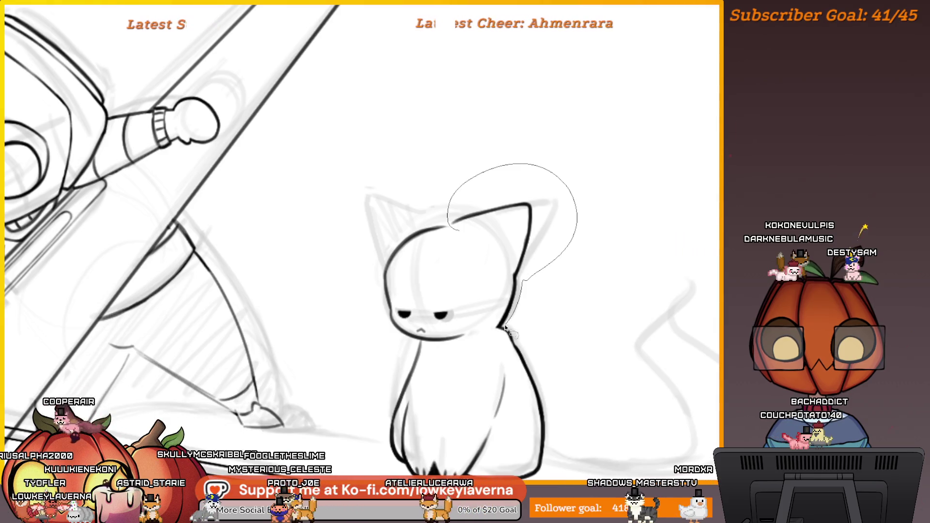
{"action": "key", "text": "ctrl+t"}
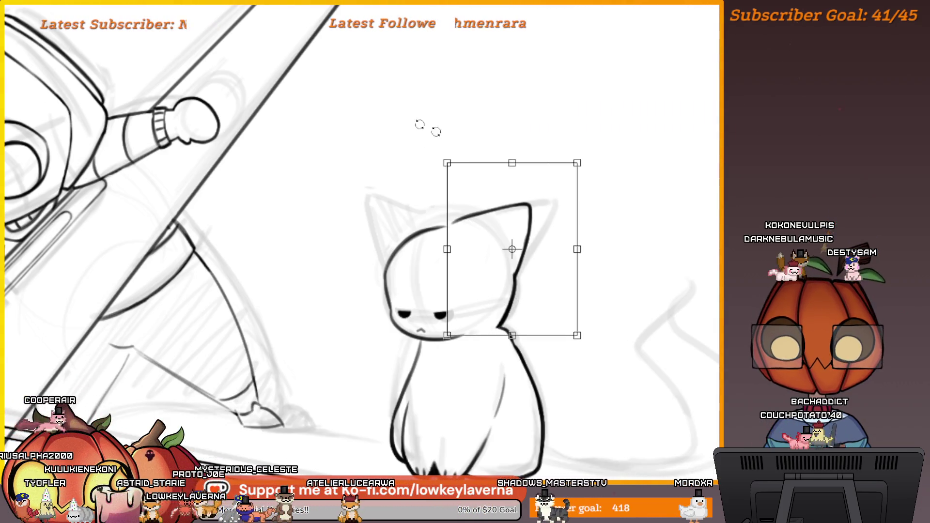
{"action": "scroll", "coordinate": [494, 175], "scroll_direction": "down", "scroll_amount": 2}
{"action": "left_click_drag", "start_coordinate": [474, 129], "coordinate": [475, 159]}
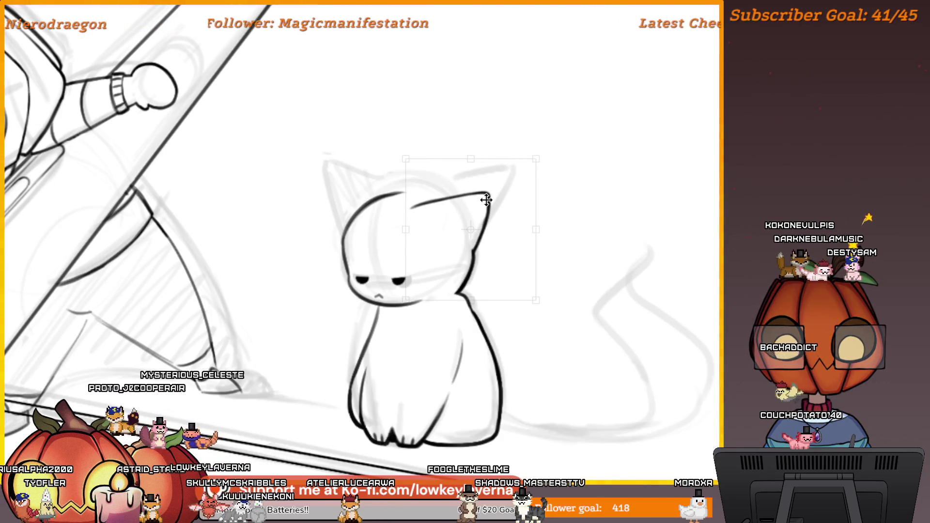
{"action": "left_click_drag", "start_coordinate": [504, 194], "coordinate": [520, 213]}
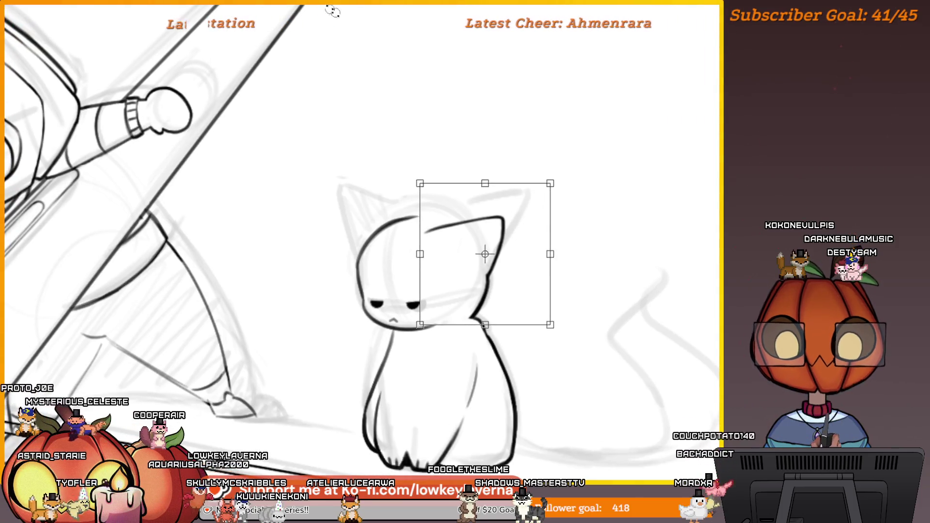
{"action": "key", "text": "Return"}
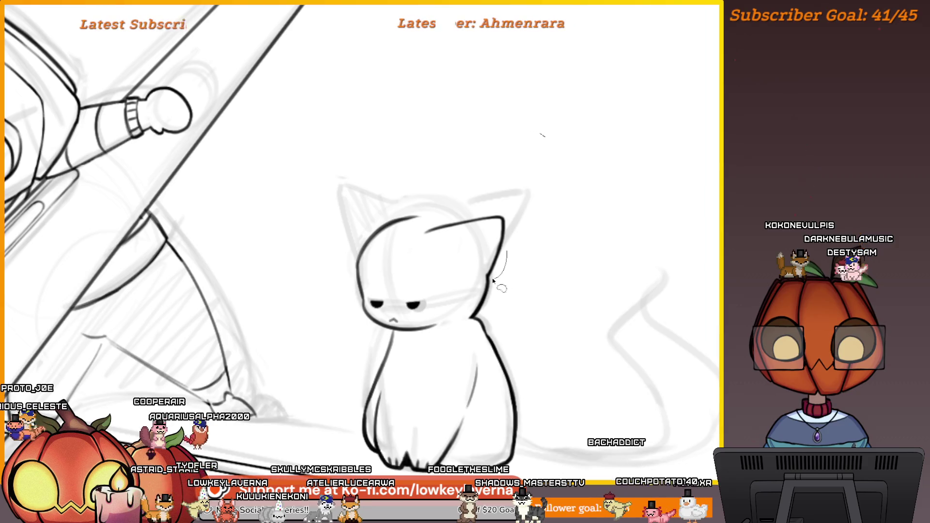
- Copy the ear, flip it horizontally, move it to the head's left side, and mirror-check
{"action": "mouse_move", "coordinate": [507, 251]}
{"action": "left_mouse_down"}
{"action": "mouse_move", "coordinate": [416, 243]}
{"action": "mouse_move", "coordinate": [533, 254]}
{"action": "left_mouse_up"}
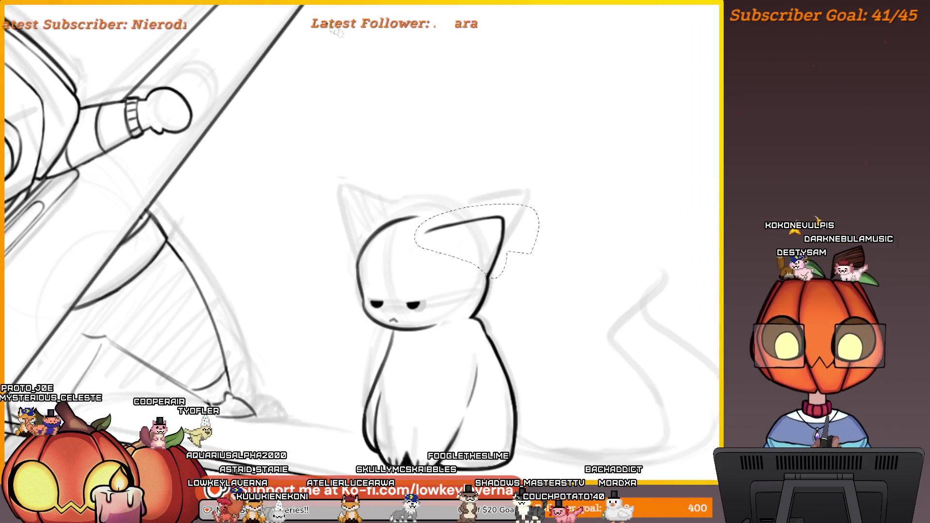
{"action": "key", "text": "ctrl+t"}
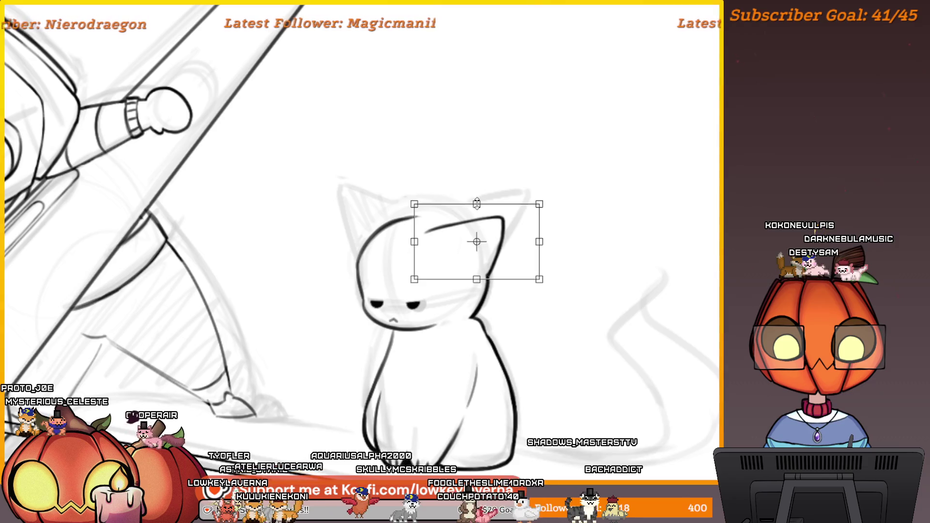
{"action": "key", "text": "Return"}
{"action": "key", "text": "ctrl+t"}
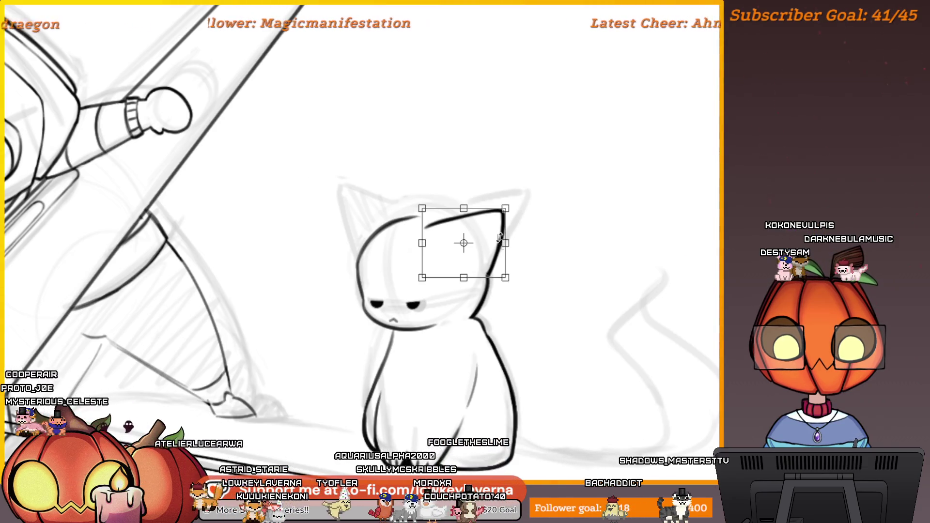
{"action": "right_click", "coordinate": [498, 243]}
{"action": "left_click", "coordinate": [533, 388]}
{"action": "left_click_drag", "start_coordinate": [475, 258], "coordinate": [396, 251]}
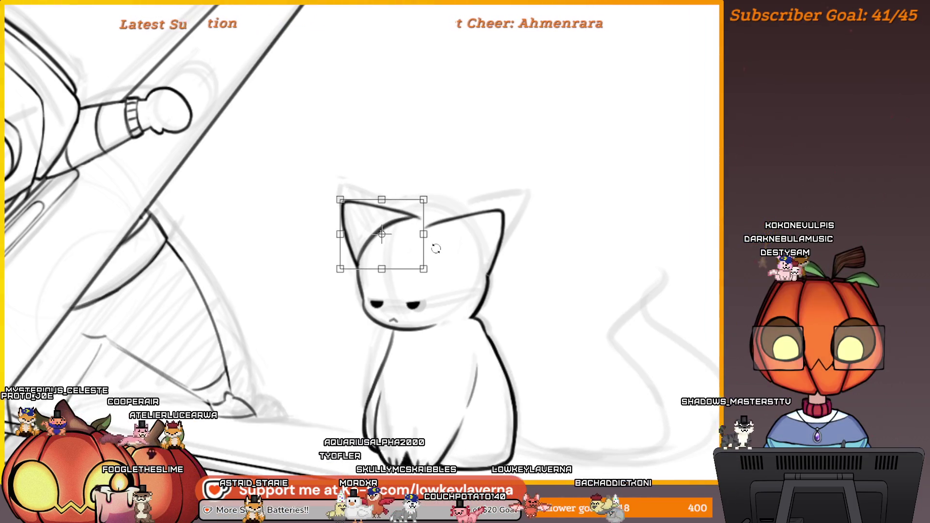
{"action": "key", "text": "m"}
{"action": "left_click_drag", "start_coordinate": [228, 326], "coordinate": [558, 309]}
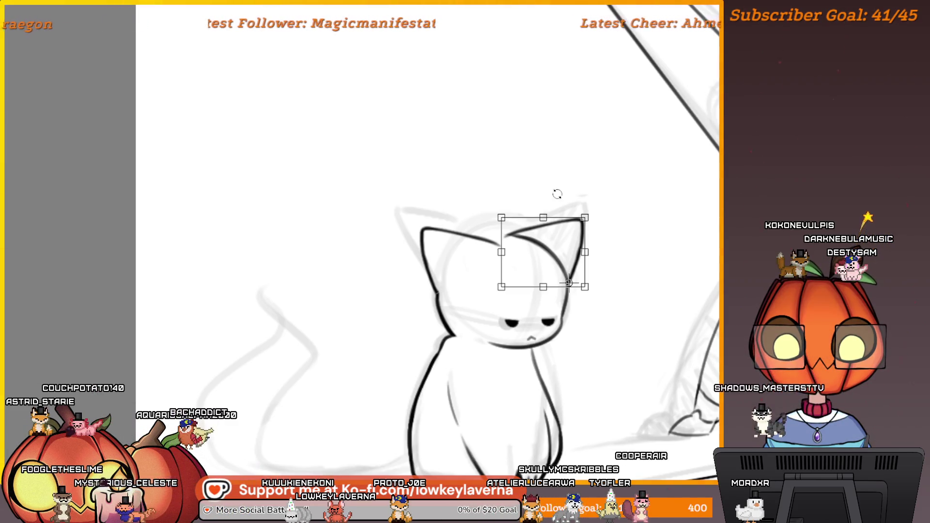
- Confirm the new placement of the cat's left ear
{"action": "left_click_drag", "start_coordinate": [610, 209], "coordinate": [595, 214]}
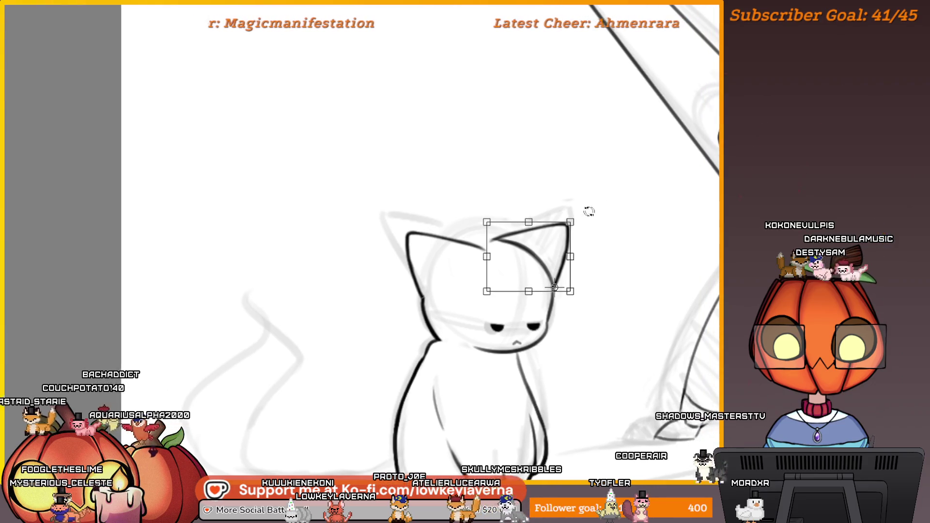
{"action": "key", "text": "Return"}
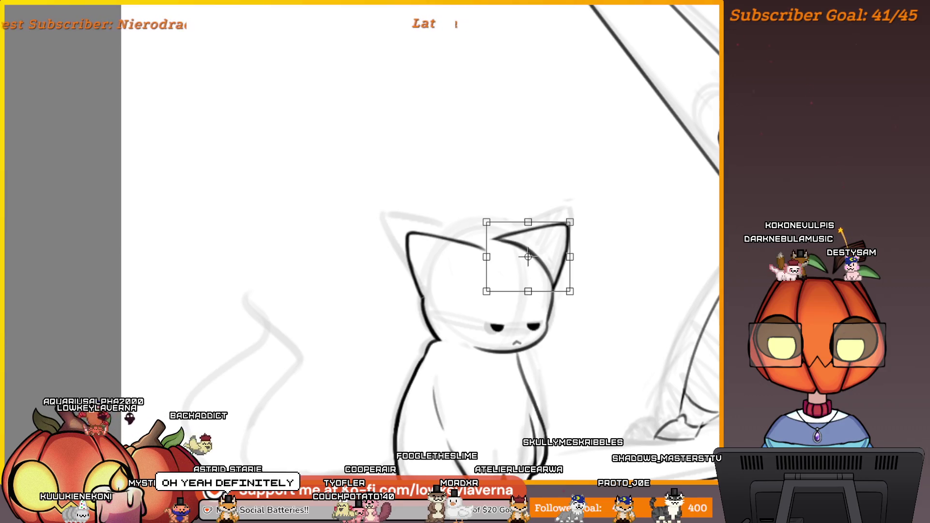
{"action": "scroll", "coordinate": [582, 233], "scroll_direction": "up", "scroll_amount": 3}
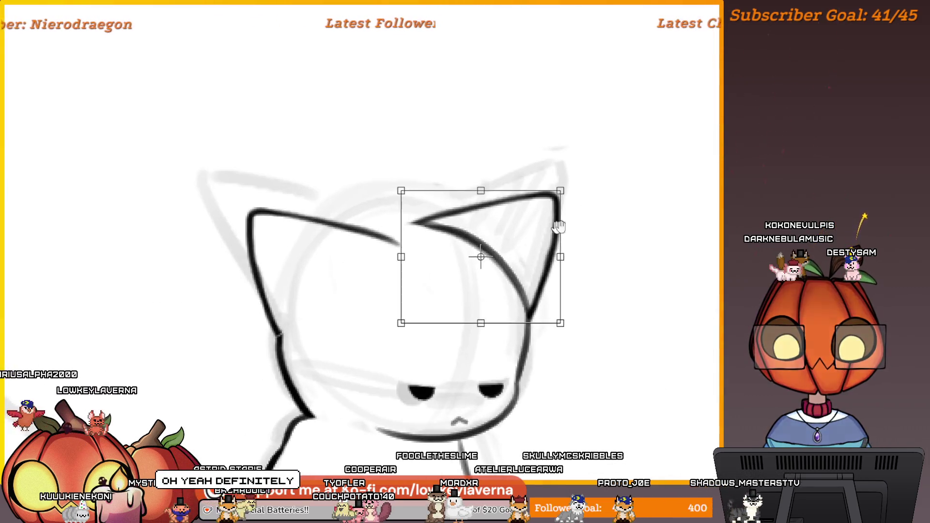
{"action": "key", "text": "Return"}
- Undo the stray curve over the cat's head and the stroke connecting its two ears
{"action": "left_click_drag", "start_coordinate": [467, 100], "coordinate": [360, 186]}
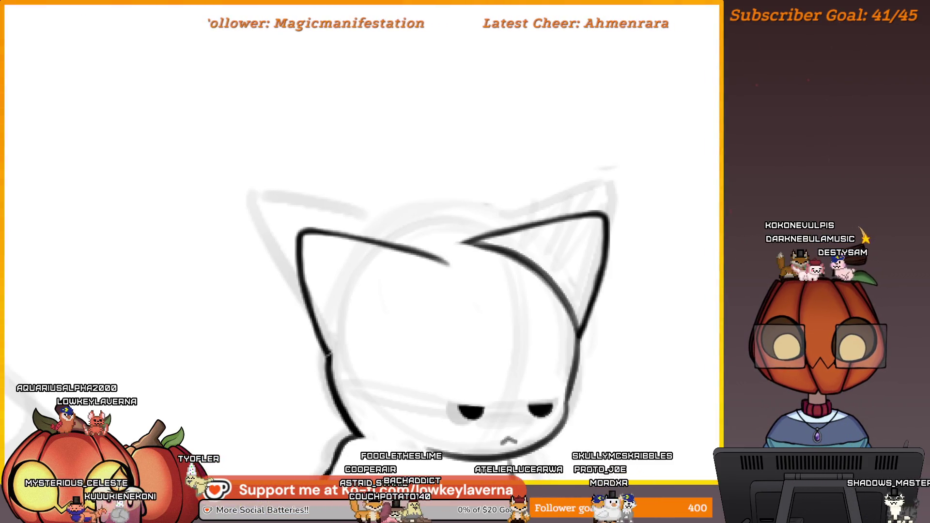
{"action": "key", "text": "ctrl+z"}
{"action": "key", "text": "ctrl+z"}
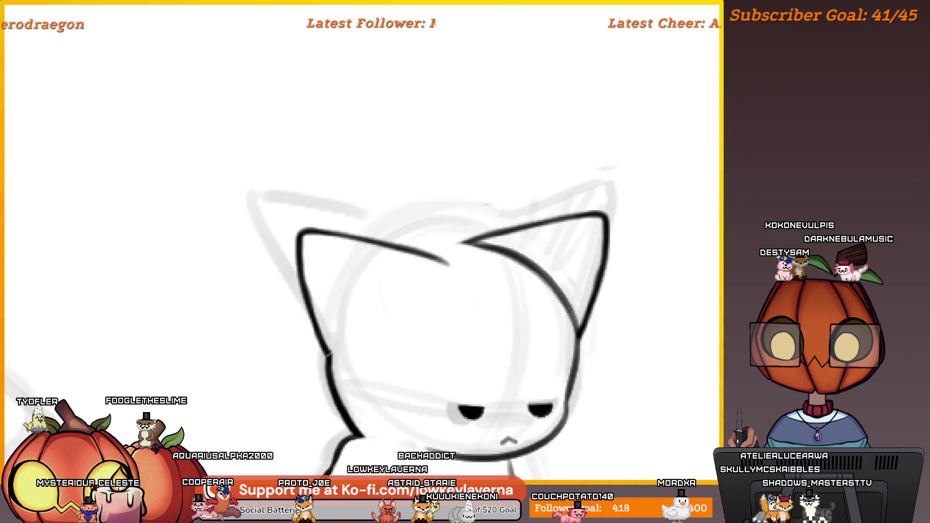
{"action": "left_click_drag", "start_coordinate": [507, 238], "coordinate": [570, 240]}
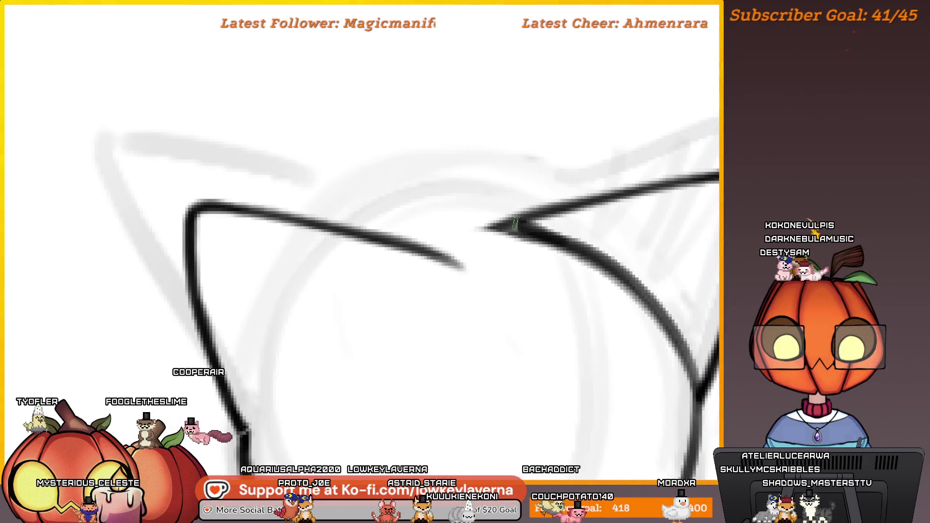
{"action": "key", "text": "ctrl+z"}
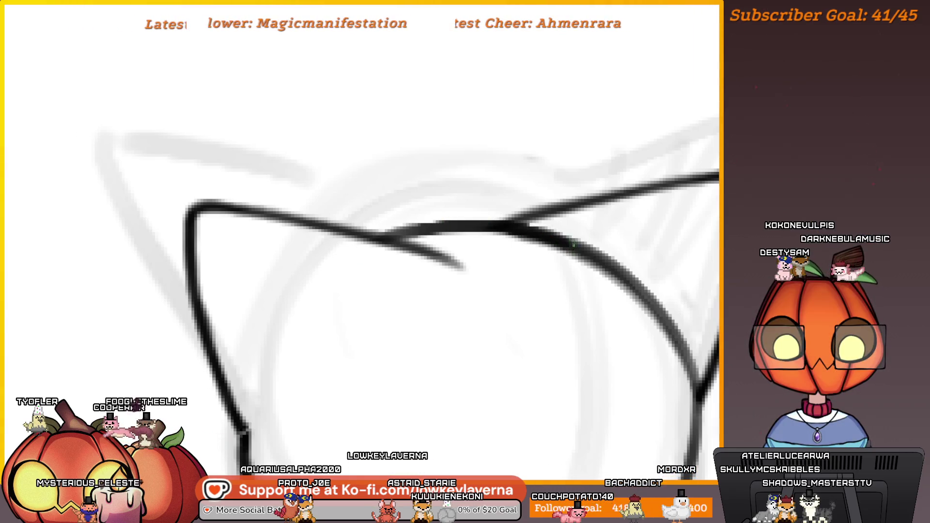
{"action": "scroll", "coordinate": [569, 211], "scroll_direction": "down", "scroll_amount": 5}
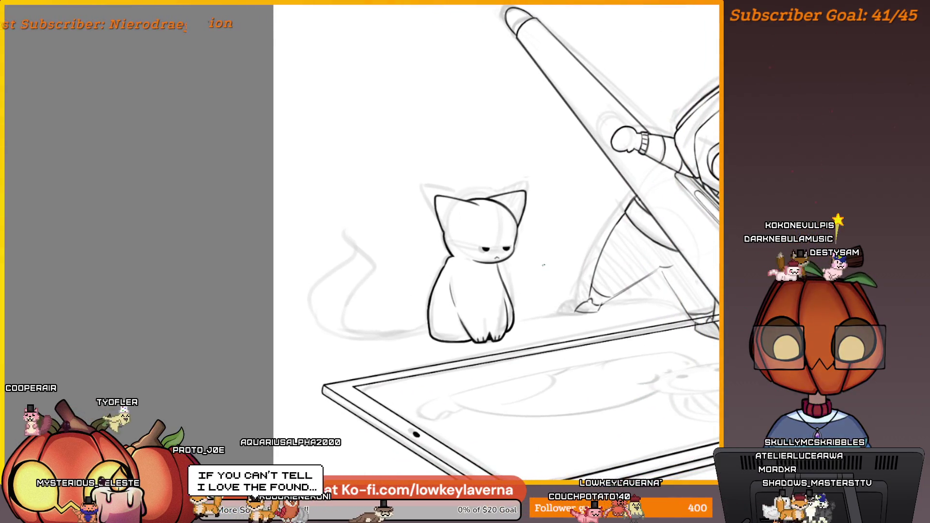
- Draw the inner outline of the cat's right ear
{"action": "scroll", "coordinate": [545, 266], "scroll_direction": "down", "scroll_amount": 3}
{"action": "mouse_move", "coordinate": [257, 313]}
{"action": "left_mouse_down"}
{"action": "mouse_move", "coordinate": [512, 302]}
{"action": "mouse_move", "coordinate": [587, 313]}
{"action": "left_mouse_up"}
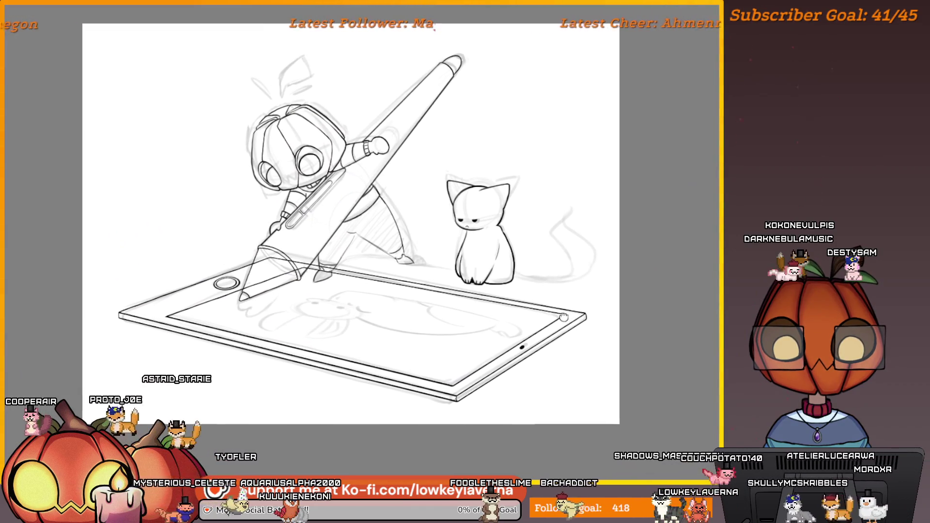
{"action": "scroll", "coordinate": [504, 194], "scroll_direction": "up", "scroll_amount": 6}
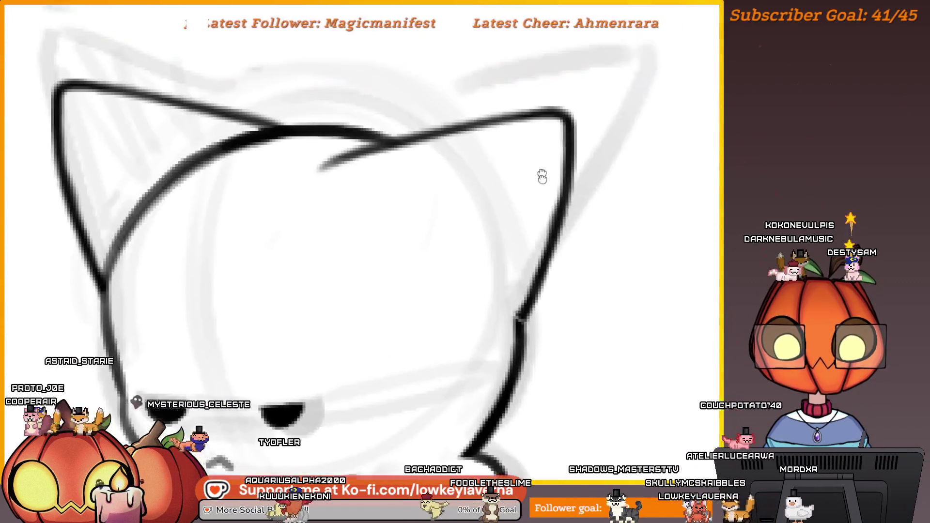
{"action": "mouse_move", "coordinate": [535, 164]}
{"action": "left_mouse_down"}
{"action": "mouse_move", "coordinate": [395, 261]}
{"action": "mouse_move", "coordinate": [508, 322]}
{"action": "mouse_move", "coordinate": [533, 165]}
{"action": "left_mouse_up"}
- Ink a hooked inner-ear stroke with an upper line above it, redrawing until it looks right
{"action": "scroll", "coordinate": [543, 160], "scroll_direction": "down", "scroll_amount": 5}
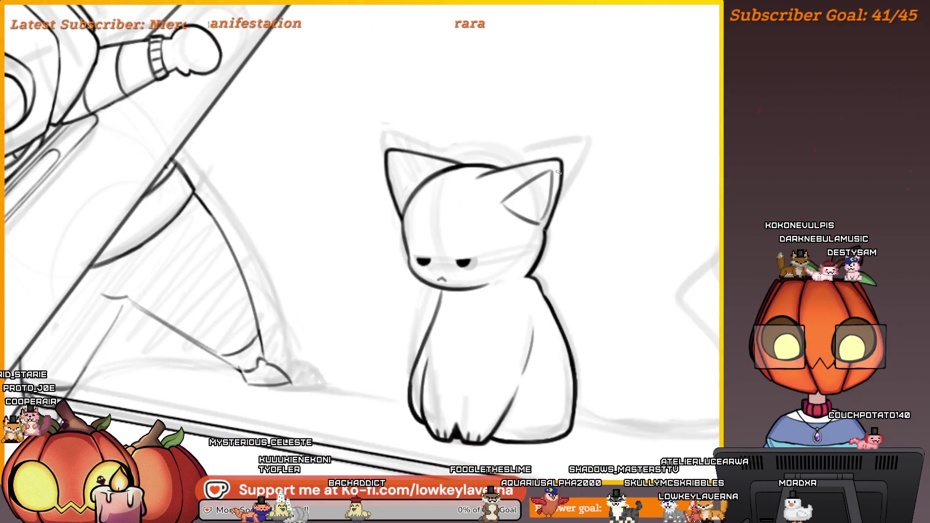
{"action": "scroll", "coordinate": [558, 171], "scroll_direction": "down", "scroll_amount": 1}
{"action": "scroll", "coordinate": [570, 168], "scroll_direction": "up", "scroll_amount": 2}
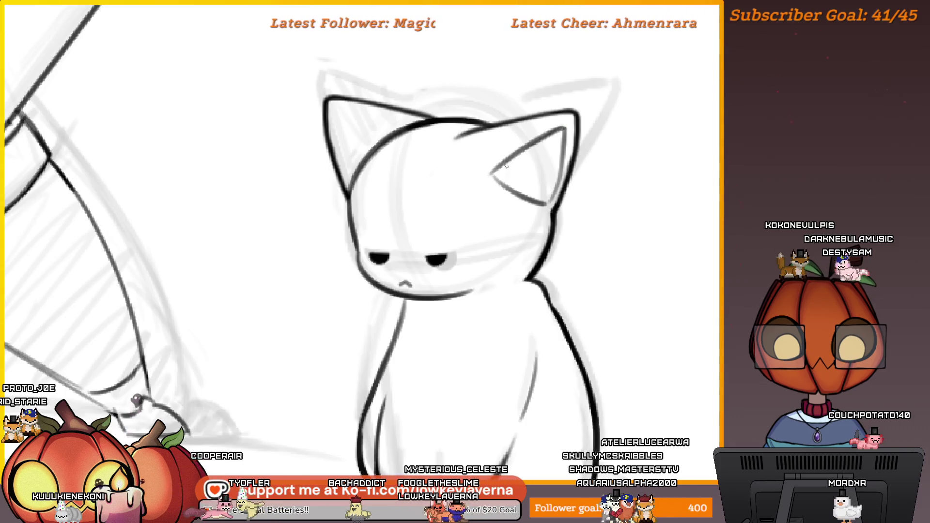
{"action": "scroll", "coordinate": [545, 174], "scroll_direction": "down", "scroll_amount": 5}
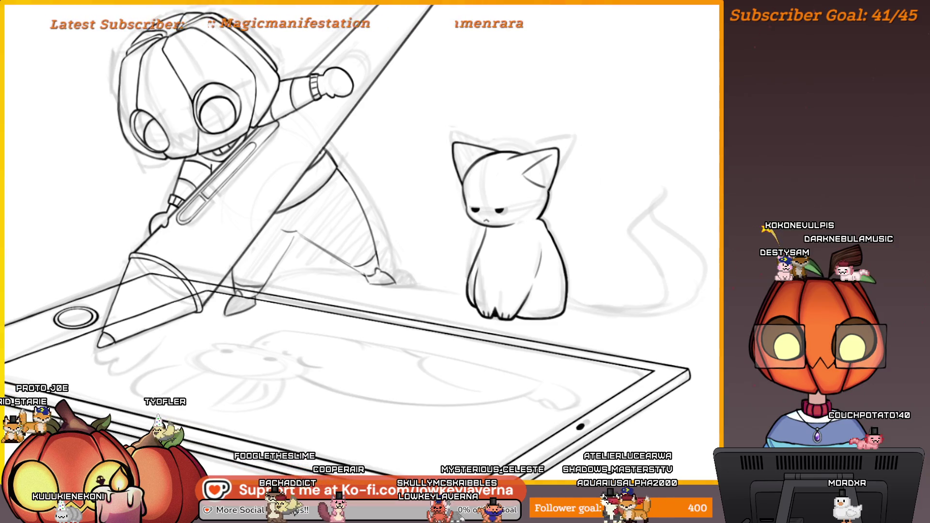
{"action": "scroll", "coordinate": [568, 179], "scroll_direction": "up", "scroll_amount": 5}
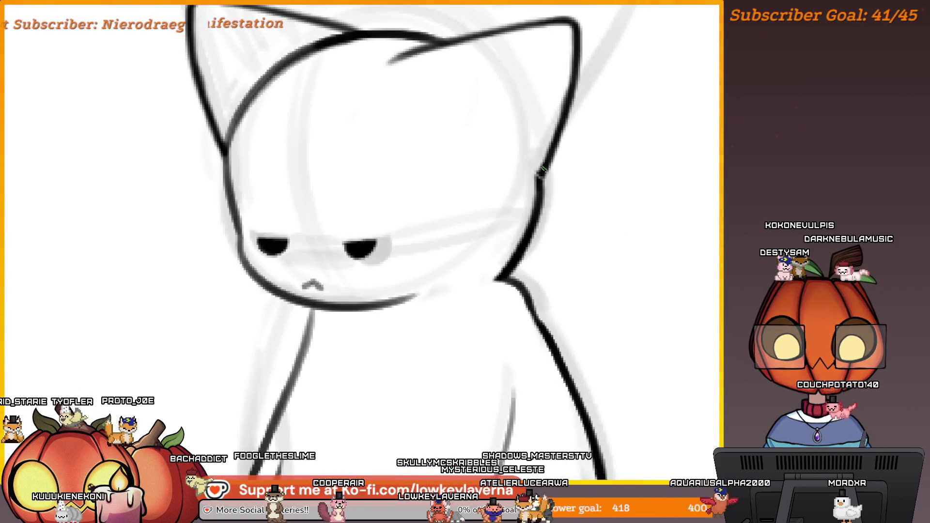
{"action": "scroll", "coordinate": [567, 230], "scroll_direction": "up", "scroll_amount": 4}
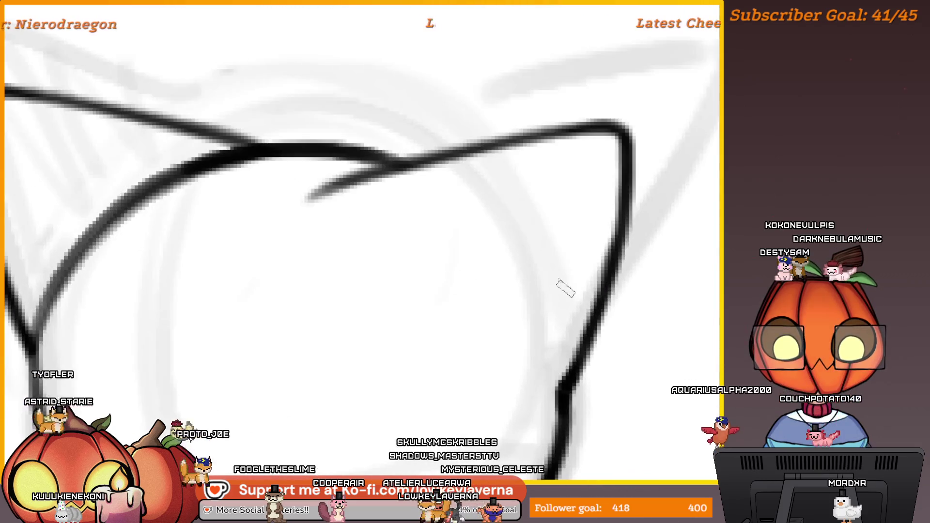
{"action": "left_click_drag", "start_coordinate": [583, 155], "coordinate": [373, 233]}
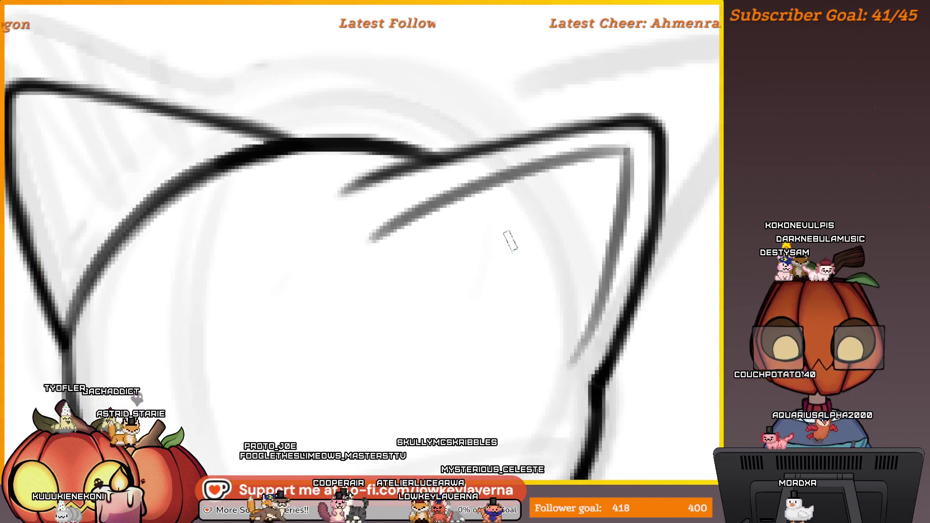
{"action": "key", "text": "ctrl+z"}
{"action": "left_click_drag", "start_coordinate": [623, 143], "coordinate": [414, 271]}
{"action": "key", "text": "ctrl+z"}
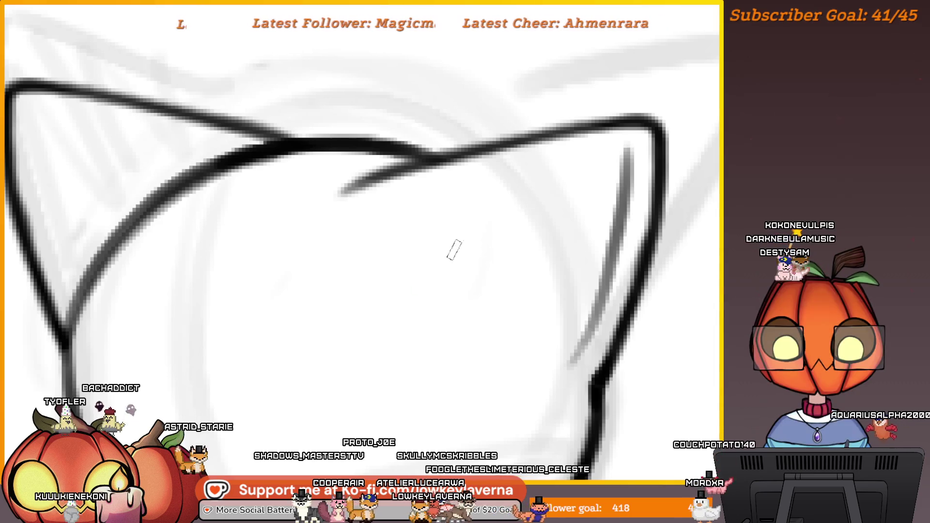
{"action": "left_click_drag", "start_coordinate": [465, 223], "coordinate": [407, 269]}
{"action": "left_click_drag", "start_coordinate": [616, 148], "coordinate": [487, 212]}
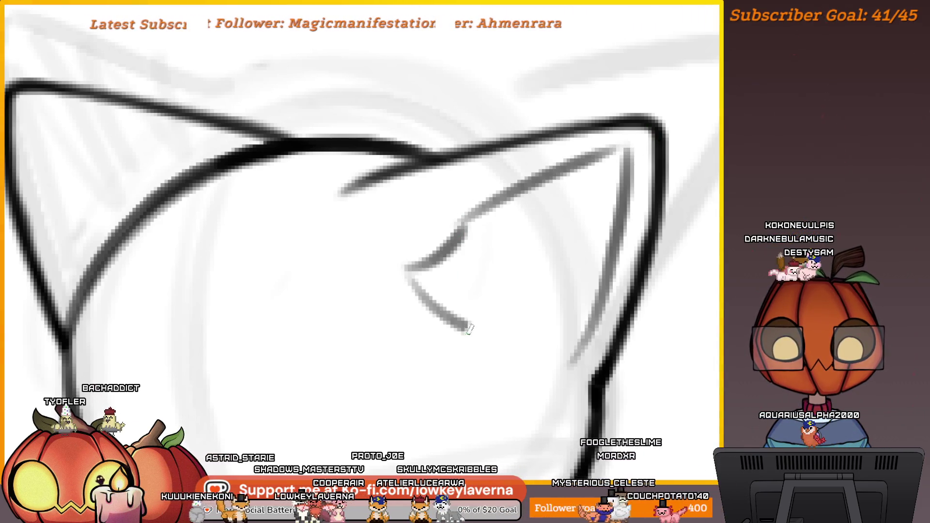
- Add the small inner-ear triangle, then mirror the canvas to check proportions
{"action": "scroll", "coordinate": [592, 276], "scroll_direction": "down", "scroll_amount": 5}
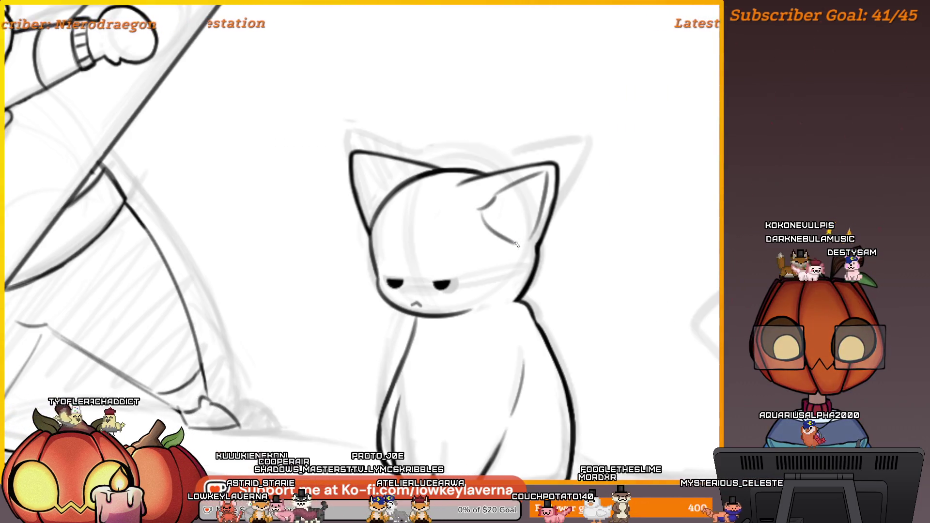
{"action": "scroll", "coordinate": [565, 203], "scroll_direction": "down", "scroll_amount": 3}
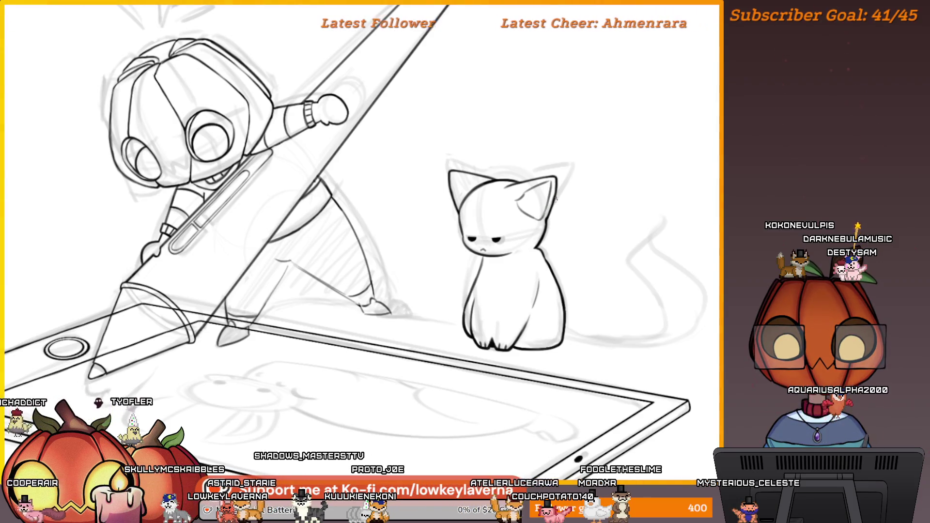
{"action": "scroll", "coordinate": [562, 194], "scroll_direction": "down", "scroll_amount": 2}
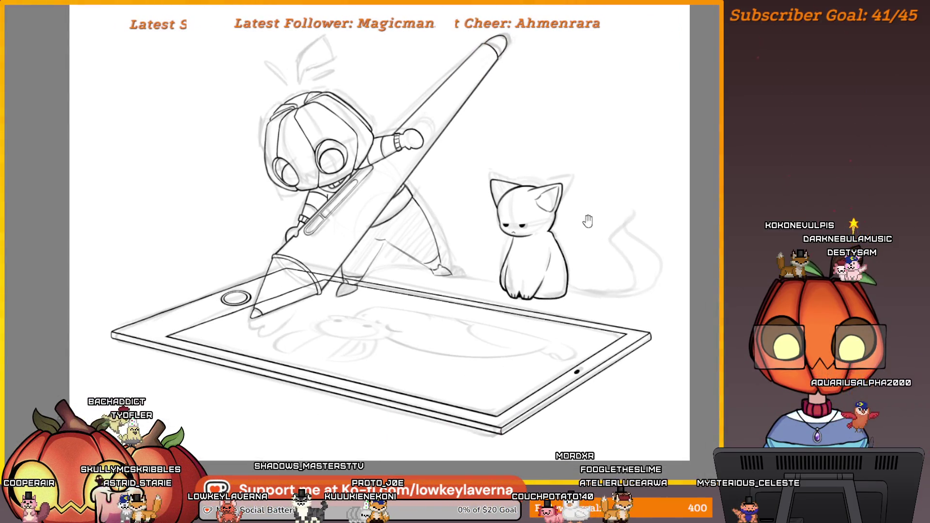
{"action": "scroll", "coordinate": [557, 203], "scroll_direction": "up", "scroll_amount": 3}
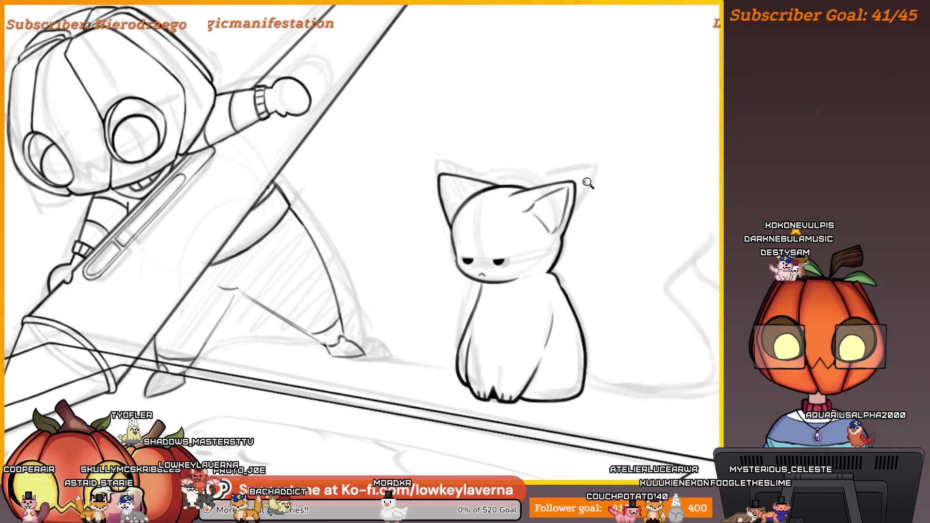
{"action": "key", "text": "ctrl+0"}
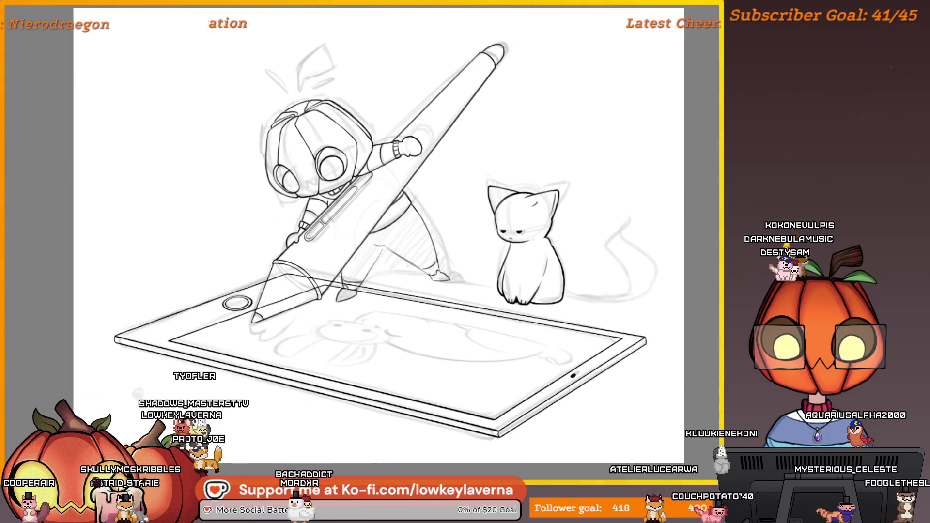
{"action": "left_click", "coordinate": [554, 179]}
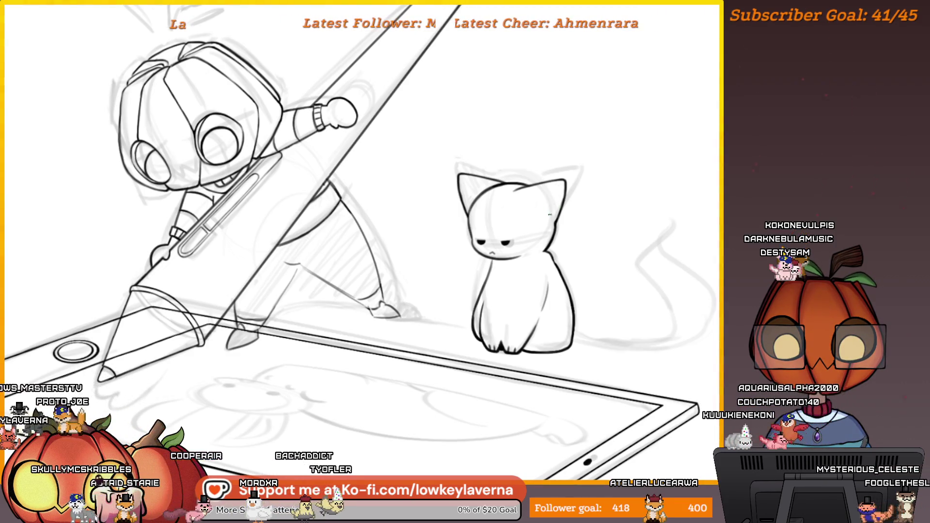
{"action": "left_click_drag", "start_coordinate": [533, 209], "coordinate": [550, 216]}
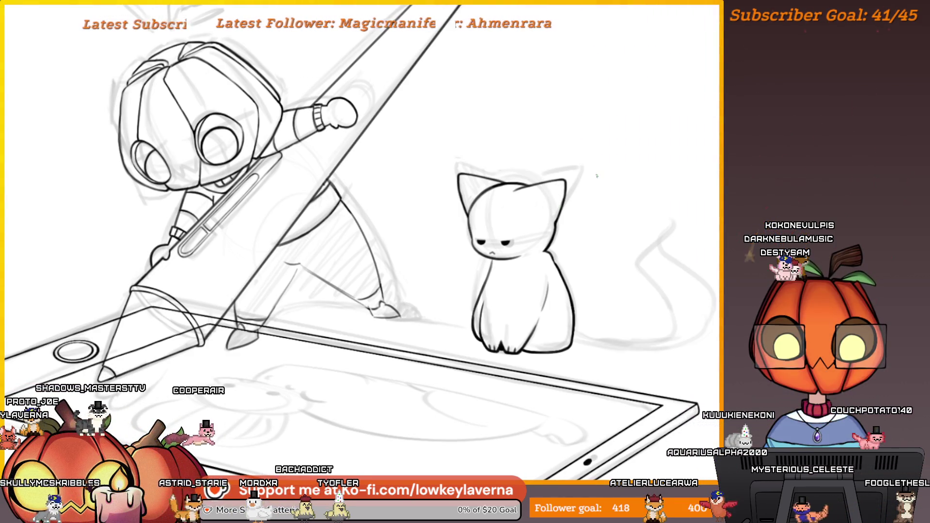
{"action": "key", "text": "m"}
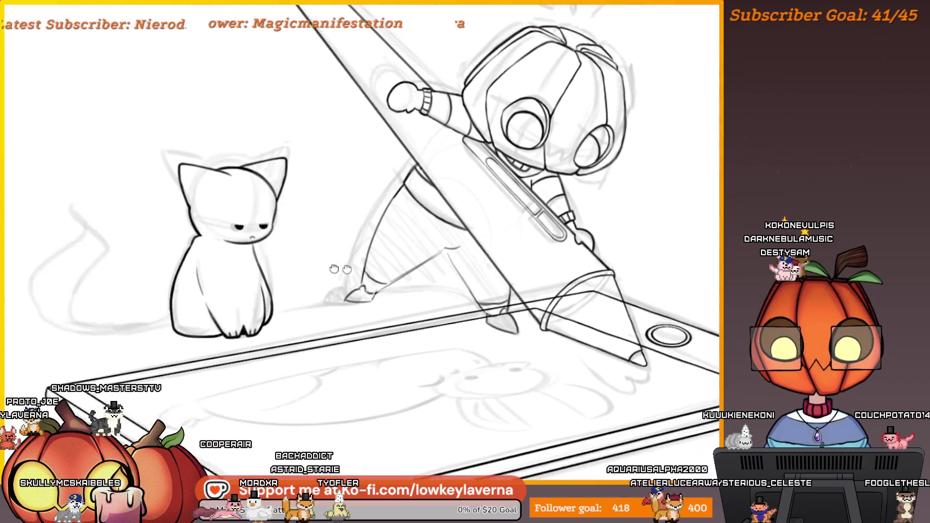
- Ink one curved stroke inside the cat's ear, check it from a wider view, and return to the ear
{"action": "scroll", "coordinate": [477, 299], "scroll_direction": "down", "scroll_amount": 3}
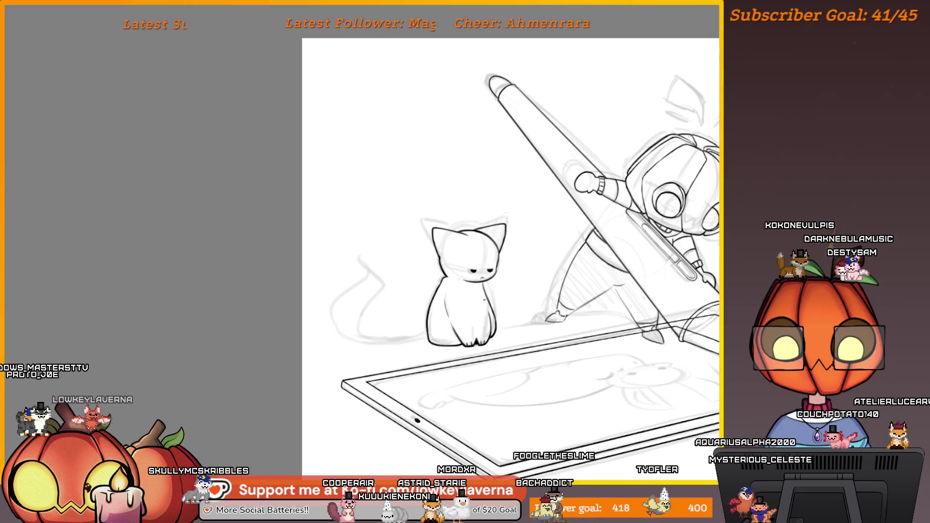
{"action": "scroll", "coordinate": [442, 183], "scroll_direction": "up", "scroll_amount": 5}
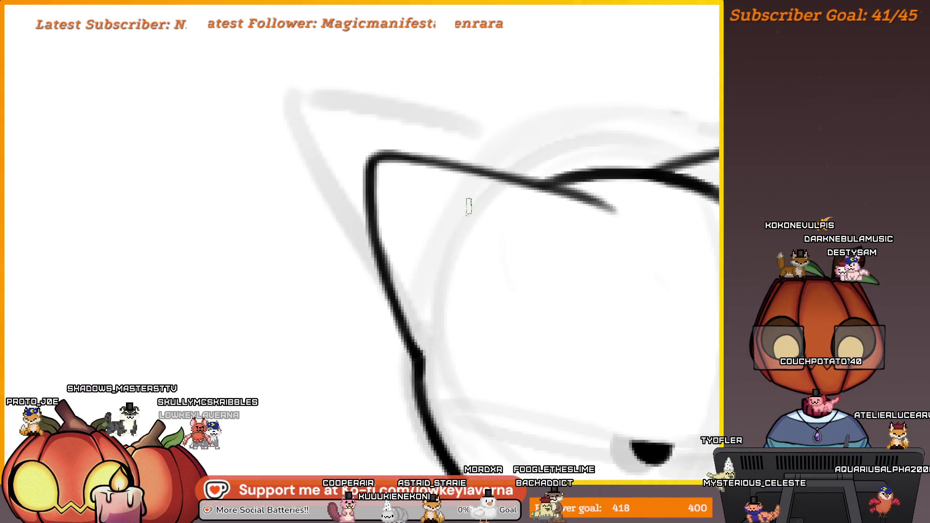
{"action": "mouse_move", "coordinate": [566, 245]}
{"action": "left_mouse_down"}
{"action": "mouse_move", "coordinate": [503, 244]}
{"action": "mouse_move", "coordinate": [484, 218]}
{"action": "mouse_move", "coordinate": [441, 352]}
{"action": "left_mouse_up"}
{"action": "scroll", "coordinate": [463, 337], "scroll_direction": "down", "scroll_amount": 5}
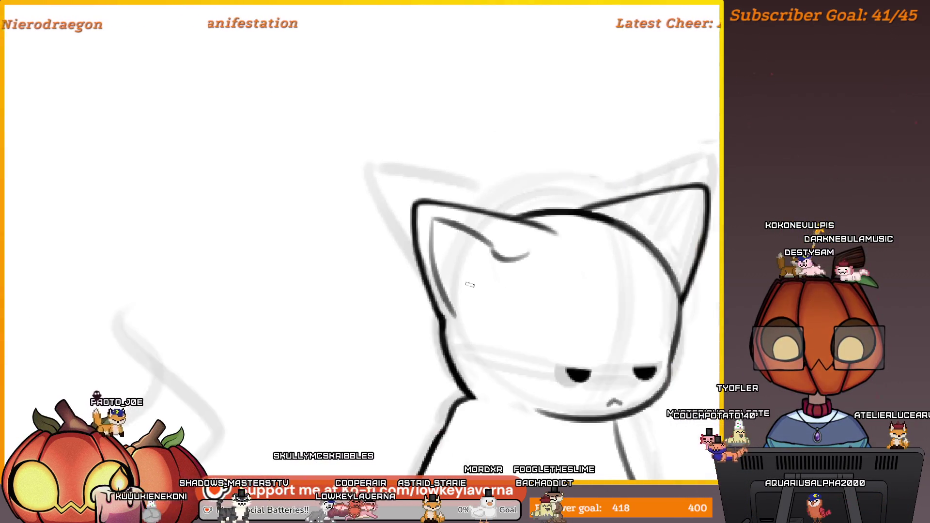
{"action": "scroll", "coordinate": [446, 310], "scroll_direction": "down", "scroll_amount": 1}
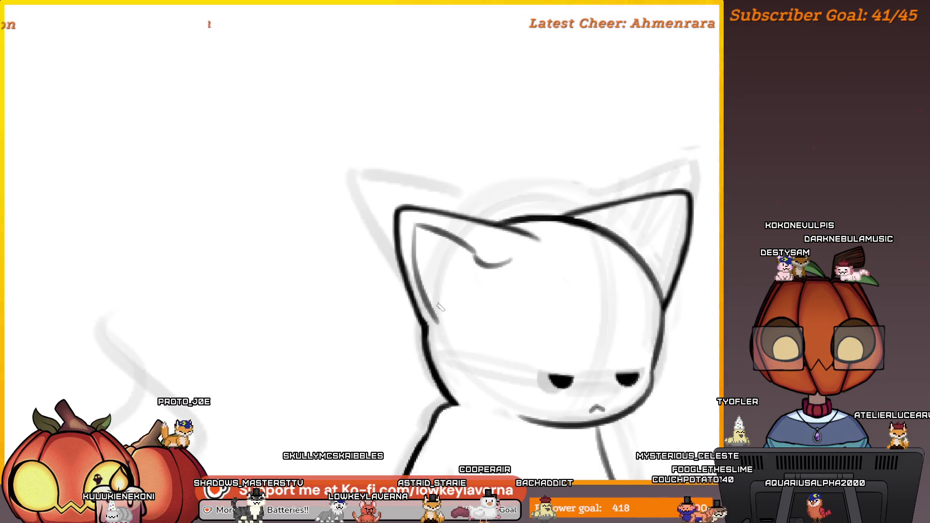
{"action": "scroll", "coordinate": [485, 279], "scroll_direction": "down", "scroll_amount": 3}
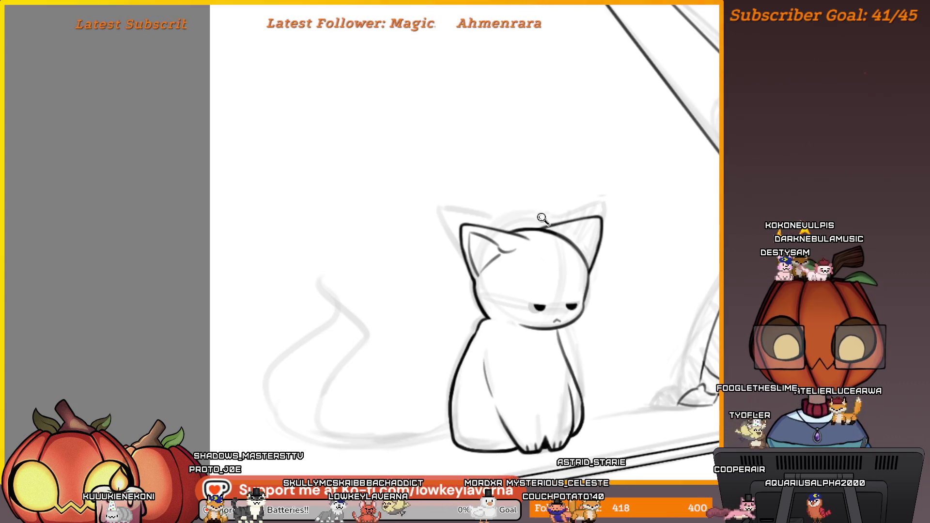
{"action": "scroll", "coordinate": [542, 218], "scroll_direction": "down", "scroll_amount": 3}
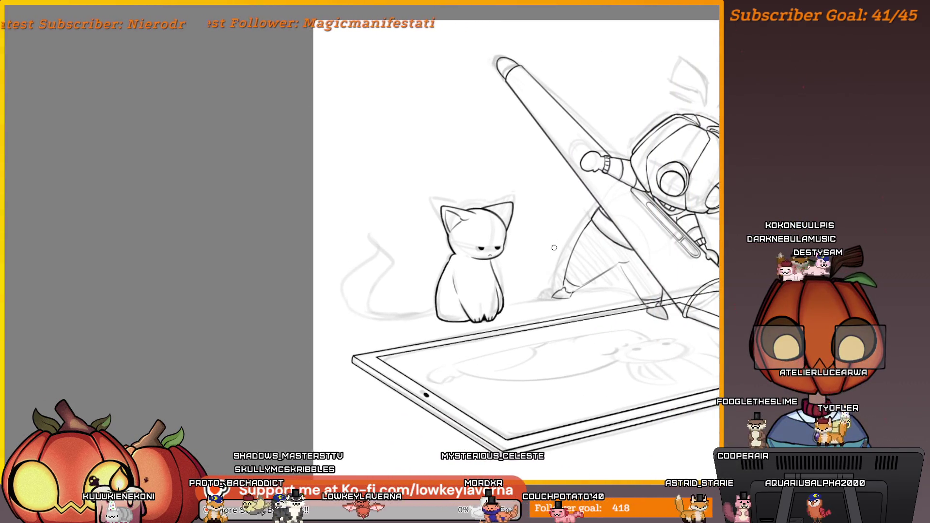
{"action": "scroll", "coordinate": [571, 210], "scroll_direction": "up", "scroll_amount": 5}
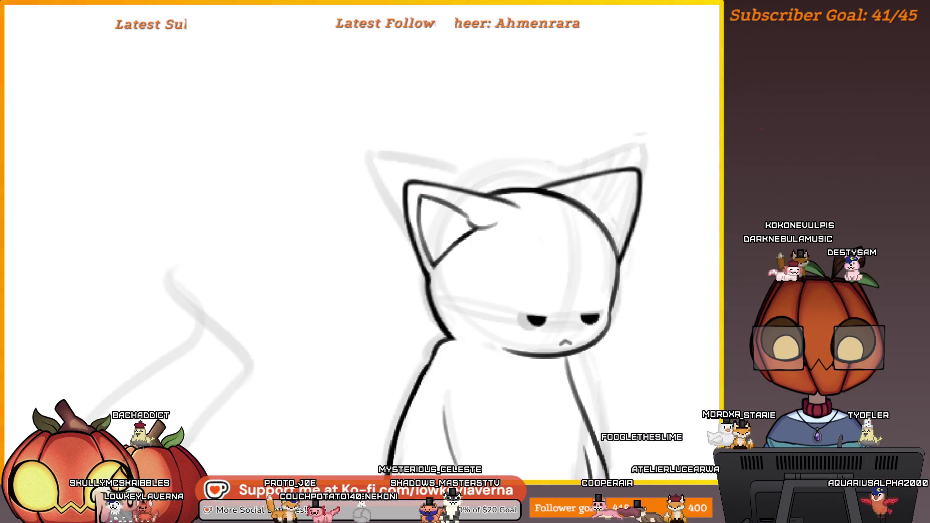
{"action": "left_click_drag", "start_coordinate": [425, 195], "coordinate": [447, 201]}
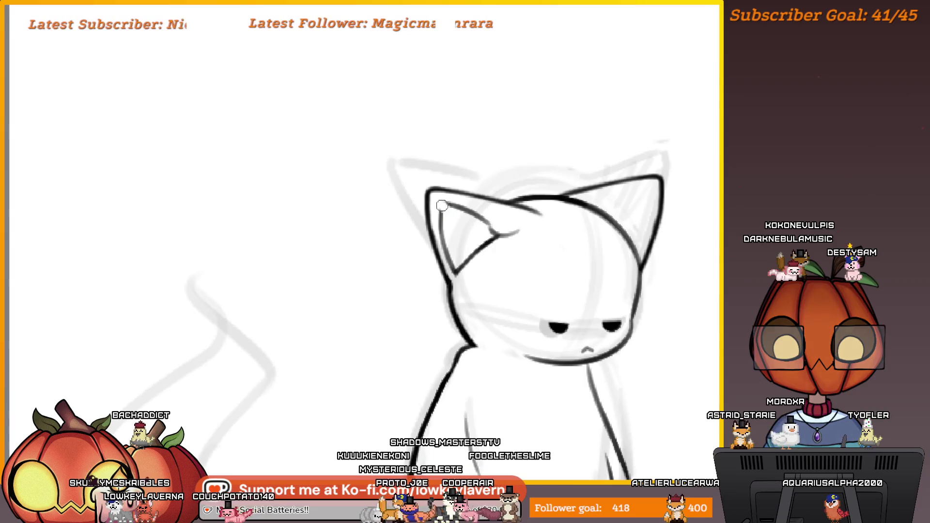
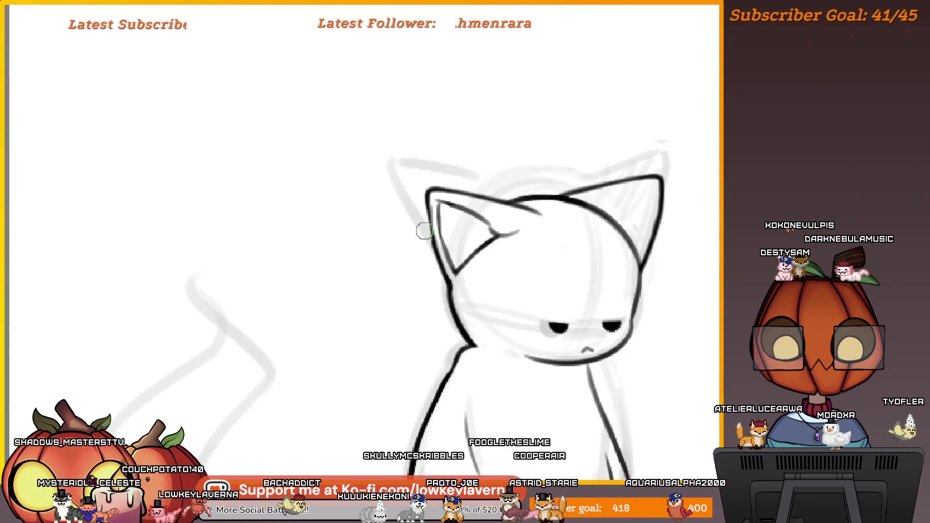
- Transform the selected right ear with Ctrl+T, skewing it leftward and tilting it counter-clockwise
{"action": "left_click_drag", "start_coordinate": [423, 231], "coordinate": [482, 221]}
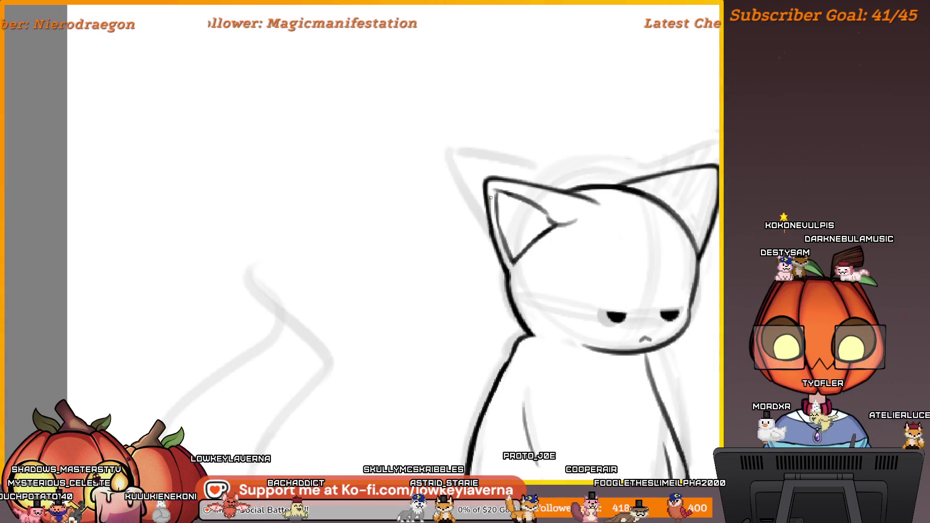
{"action": "scroll", "coordinate": [519, 155], "scroll_direction": "down", "scroll_amount": 5}
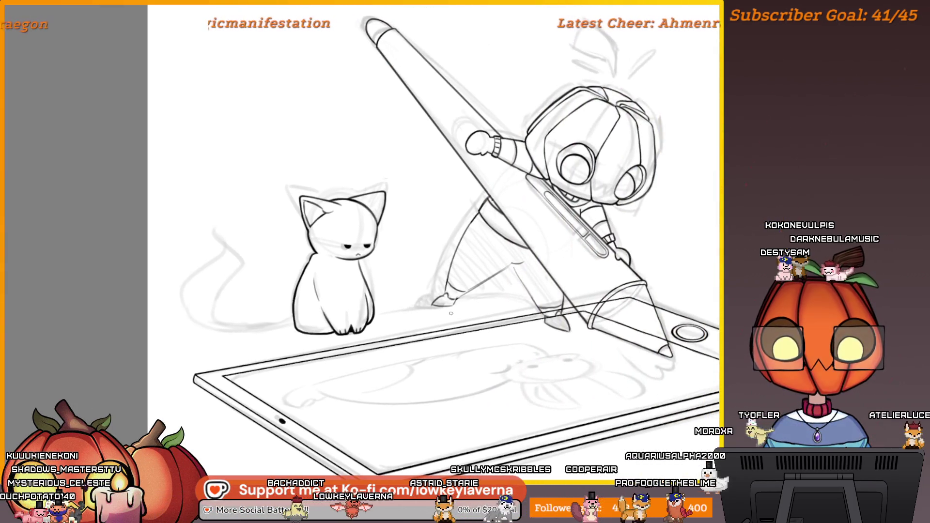
{"action": "scroll", "coordinate": [431, 316], "scroll_direction": "down", "scroll_amount": 2}
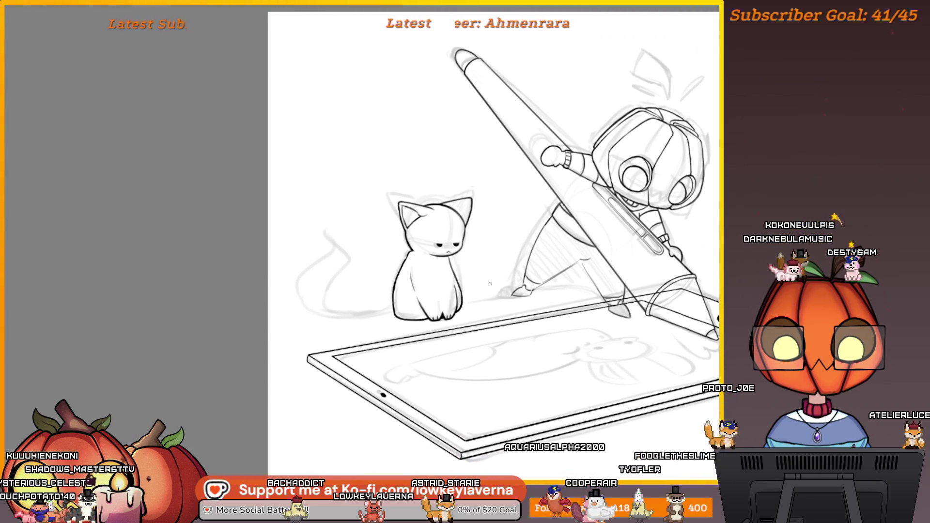
{"action": "scroll", "coordinate": [482, 137], "scroll_direction": "up", "scroll_amount": 5}
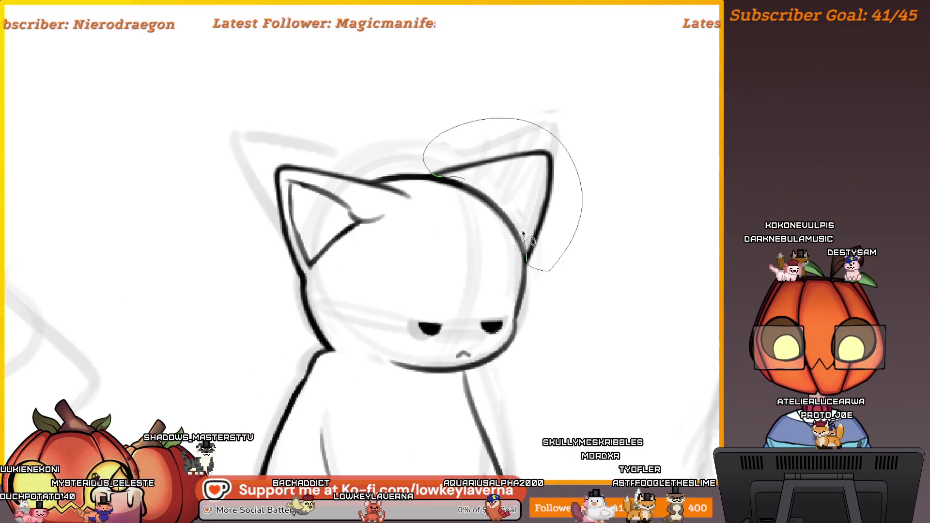
{"action": "key", "text": "ctrl+t"}
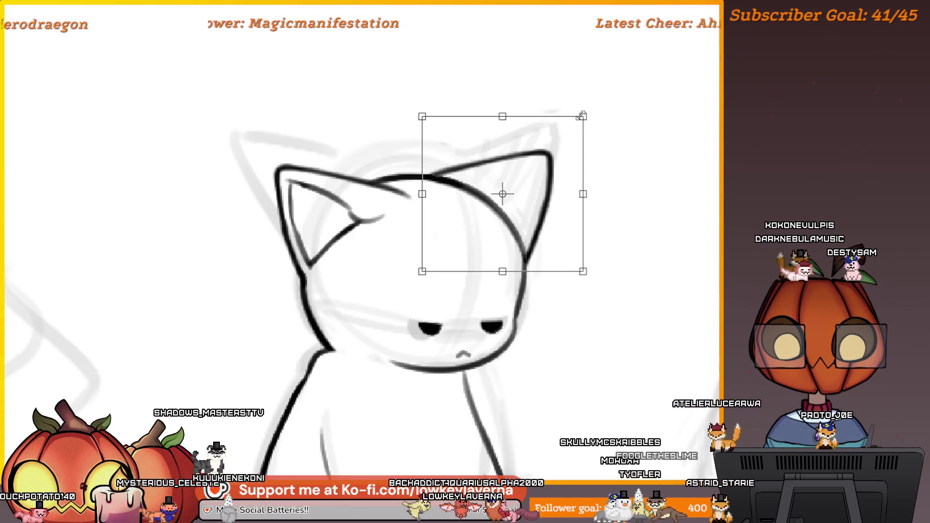
{"action": "mouse_move", "coordinate": [525, 113]}
{"action": "left_mouse_down"}
{"action": "mouse_move", "coordinate": [500, 125]}
{"action": "mouse_move", "coordinate": [552, 126]}
{"action": "mouse_move", "coordinate": [508, 144]}
{"action": "mouse_move", "coordinate": [524, 139]}
{"action": "left_mouse_up"}
{"action": "scroll", "coordinate": [533, 143], "scroll_direction": "down", "scroll_amount": 3}
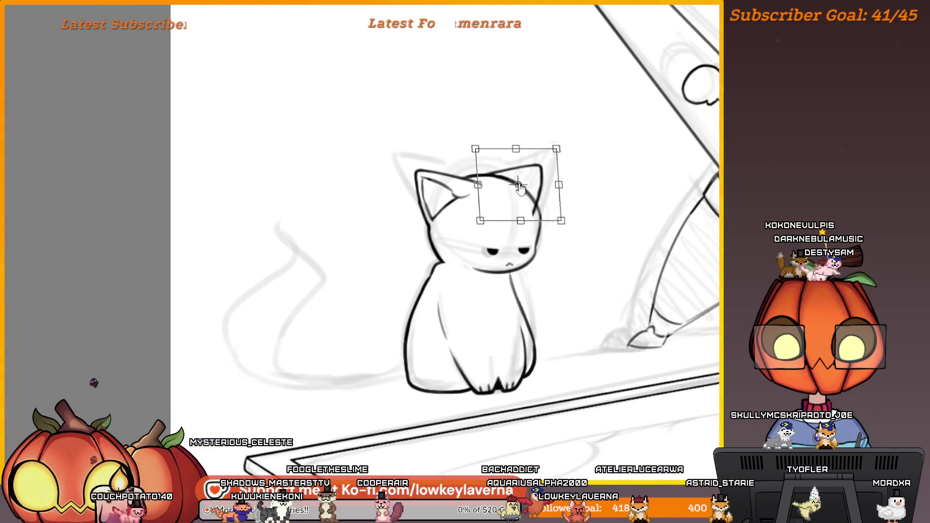
{"action": "left_click_drag", "start_coordinate": [578, 146], "coordinate": [583, 127]}
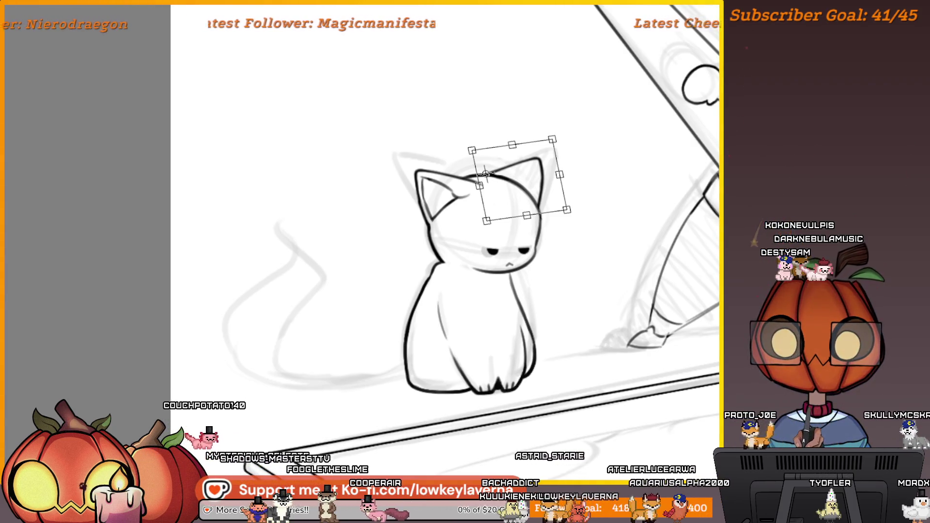
{"action": "key", "text": "Return"}
{"action": "scroll", "coordinate": [547, 219], "scroll_direction": "down", "scroll_amount": 3}
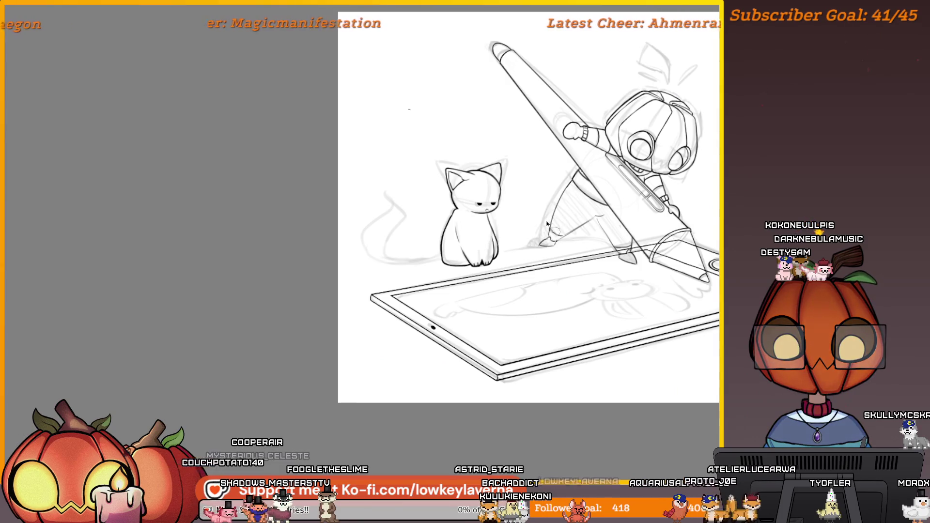
{"action": "key", "text": "m"}
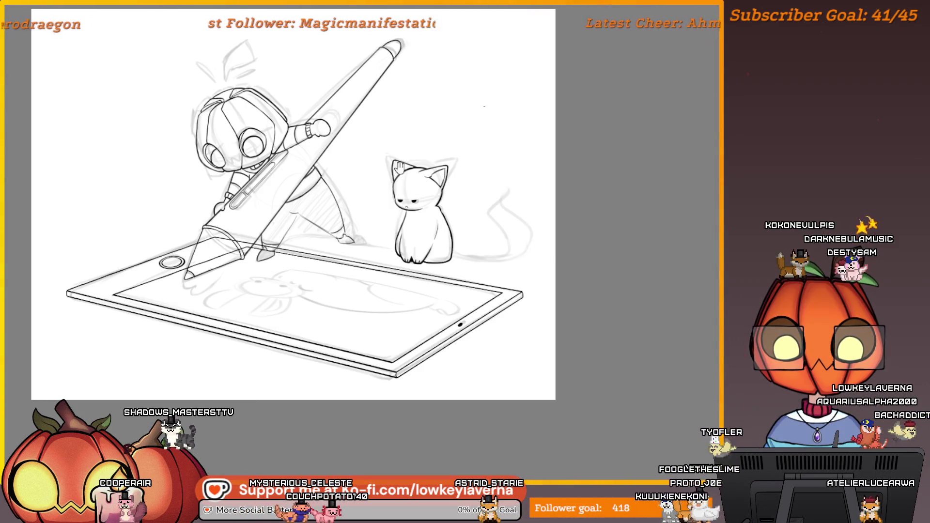
- Paint heavy strokes over the ear's upper, left, lower and inner outlines until it is filled black
{"action": "scroll", "coordinate": [398, 167], "scroll_direction": "up", "scroll_amount": 5}
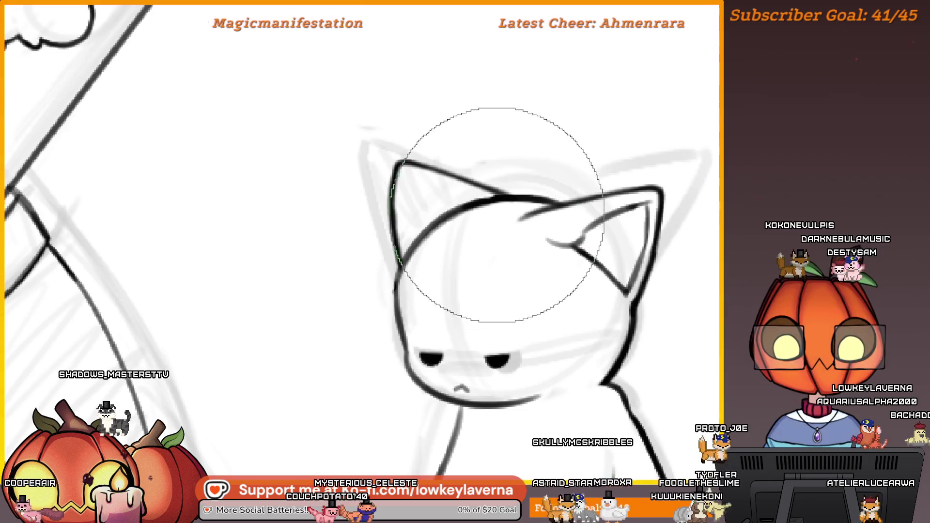
{"action": "scroll", "coordinate": [479, 208], "scroll_direction": "up", "scroll_amount": 3}
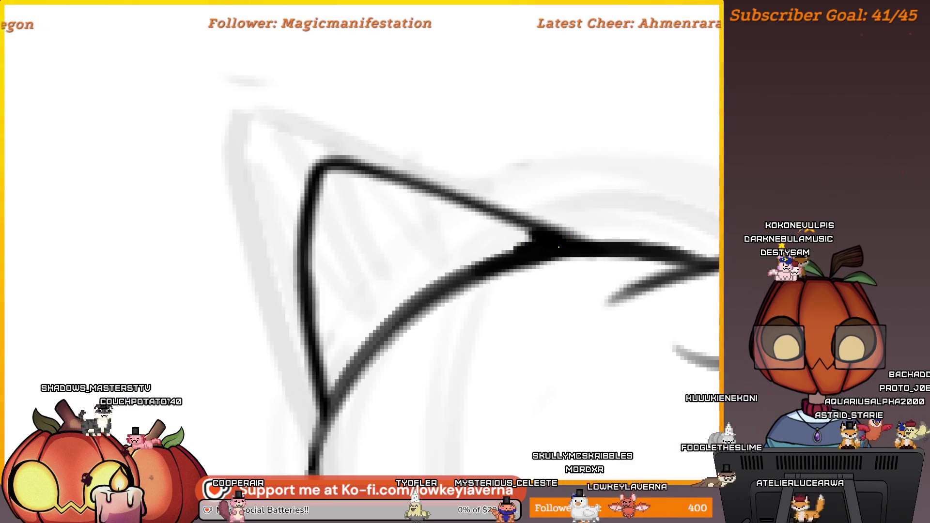
{"action": "mouse_move", "coordinate": [510, 225]}
{"action": "left_mouse_down"}
{"action": "mouse_move", "coordinate": [370, 179]}
{"action": "mouse_move", "coordinate": [324, 179]}
{"action": "mouse_move", "coordinate": [314, 250]}
{"action": "mouse_move", "coordinate": [363, 197]}
{"action": "left_mouse_up"}
{"action": "left_click_drag", "start_coordinate": [333, 165], "coordinate": [342, 344]}
{"action": "mouse_move", "coordinate": [552, 191]}
{"action": "left_mouse_down"}
{"action": "mouse_move", "coordinate": [555, 204]}
{"action": "mouse_move", "coordinate": [492, 224]}
{"action": "mouse_move", "coordinate": [348, 363]}
{"action": "left_mouse_up"}
{"action": "mouse_move", "coordinate": [554, 208]}
{"action": "left_mouse_down"}
{"action": "mouse_move", "coordinate": [384, 305]}
{"action": "mouse_move", "coordinate": [369, 338]}
{"action": "mouse_move", "coordinate": [353, 349]}
{"action": "left_mouse_up"}
{"action": "left_click_drag", "start_coordinate": [429, 271], "coordinate": [429, 298]}
{"action": "mouse_move", "coordinate": [348, 364]}
{"action": "left_mouse_down"}
{"action": "mouse_move", "coordinate": [460, 257]}
{"action": "mouse_move", "coordinate": [537, 230]}
{"action": "mouse_move", "coordinate": [349, 179]}
{"action": "mouse_move", "coordinate": [357, 384]}
{"action": "left_mouse_up"}
{"action": "mouse_move", "coordinate": [484, 227]}
{"action": "left_mouse_down"}
{"action": "mouse_move", "coordinate": [364, 314]}
{"action": "mouse_move", "coordinate": [442, 245]}
{"action": "mouse_move", "coordinate": [397, 257]}
{"action": "mouse_move", "coordinate": [376, 230]}
{"action": "mouse_move", "coordinate": [383, 192]}
{"action": "left_mouse_up"}
{"action": "scroll", "coordinate": [383, 192], "scroll_direction": "down", "scroll_amount": 5}
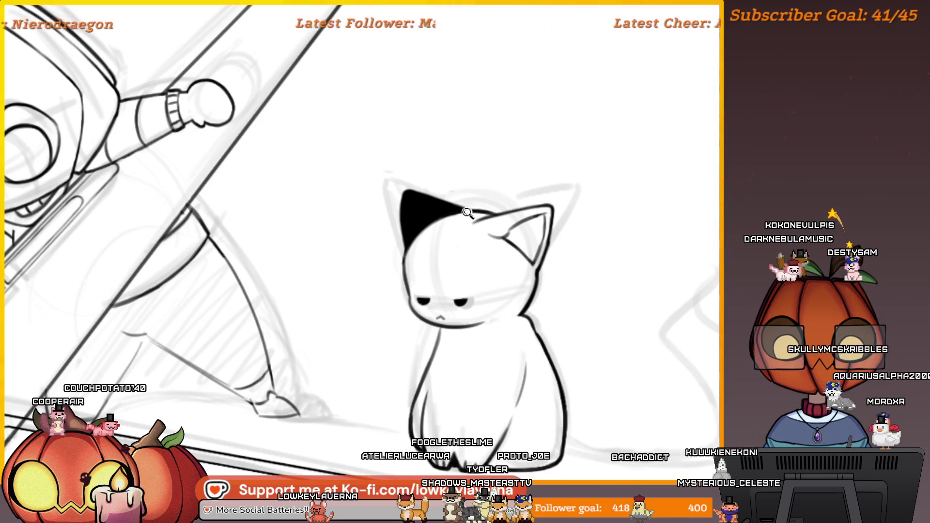
- Zoom in on the cat's head and toggle the rough sketch lines off and back on
{"action": "scroll", "coordinate": [468, 213], "scroll_direction": "up", "scroll_amount": 5}
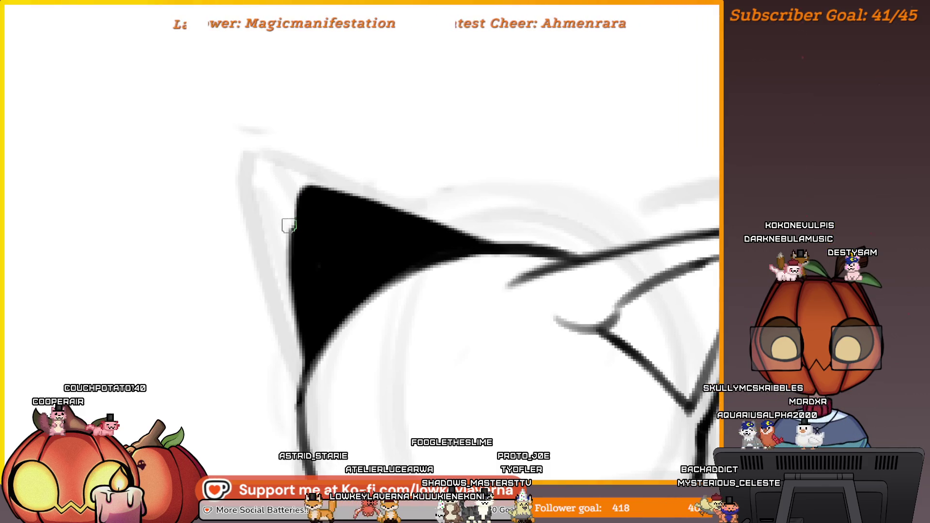
{"action": "scroll", "coordinate": [289, 225], "scroll_direction": "down", "scroll_amount": 5}
{"action": "scroll", "coordinate": [413, 302], "scroll_direction": "down", "scroll_amount": 2}
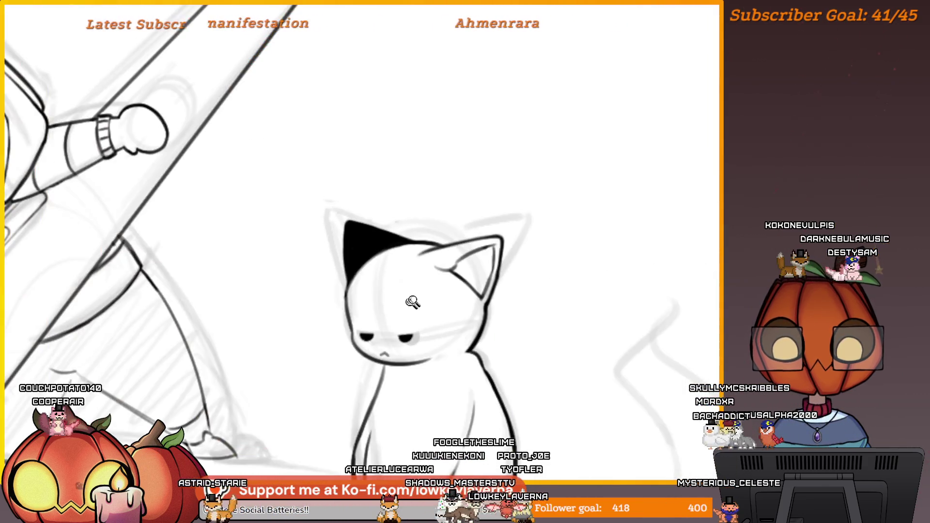
{"action": "scroll", "coordinate": [413, 302], "scroll_direction": "down", "scroll_amount": 1}
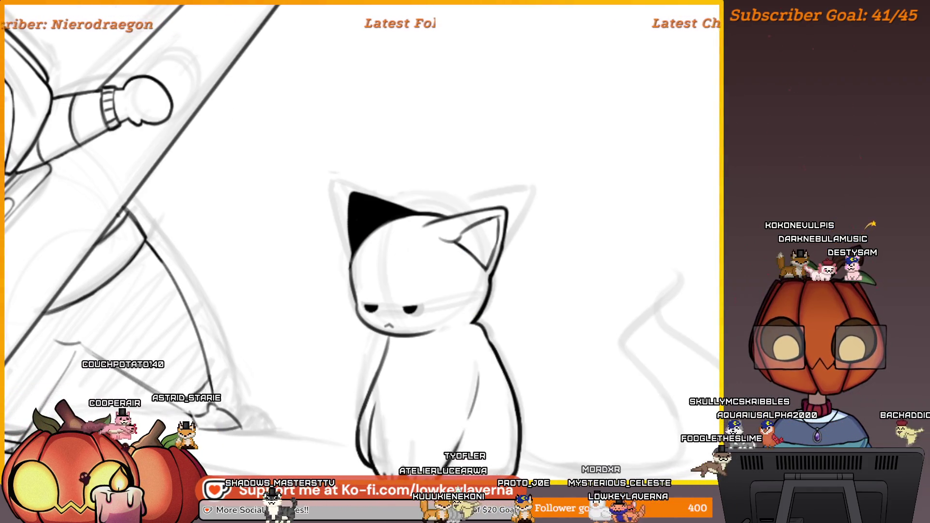
{"action": "left_click", "coordinate": [368, 261]}
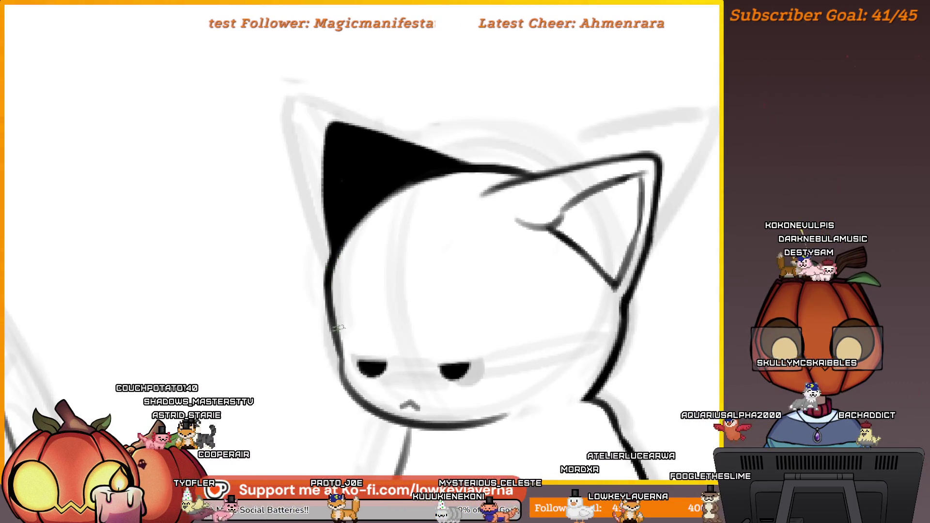
{"action": "scroll", "coordinate": [467, 276], "scroll_direction": "down", "scroll_amount": 5}
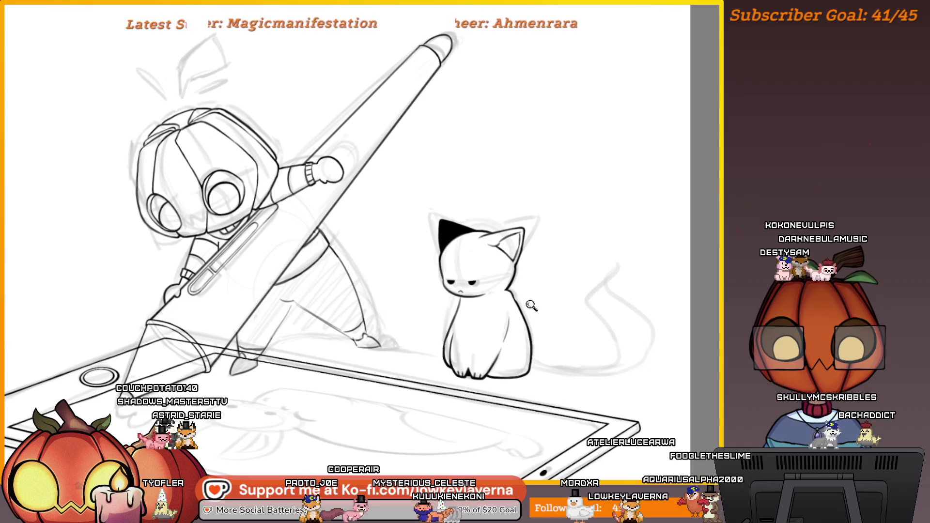
{"action": "scroll", "coordinate": [531, 305], "scroll_direction": "down", "scroll_amount": 2}
{"action": "left_click_drag", "start_coordinate": [560, 357], "coordinate": [574, 326]}
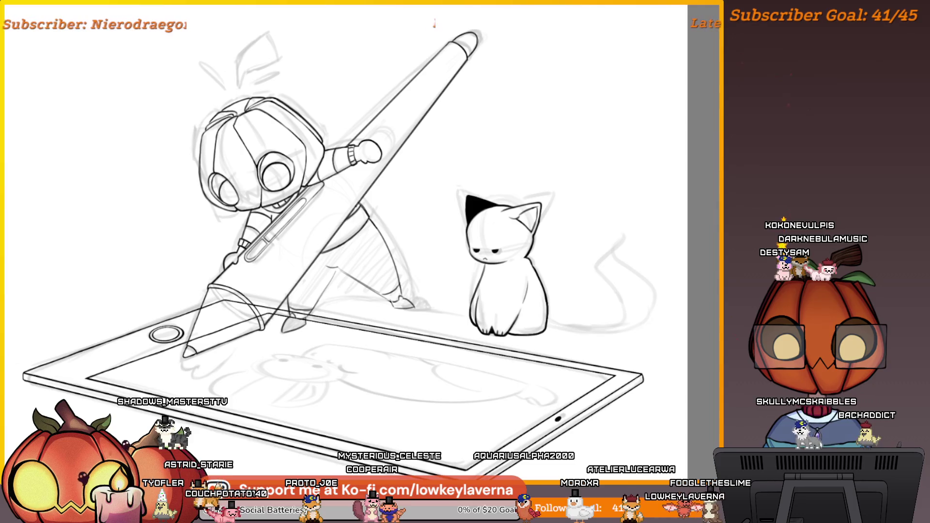
{"action": "key", "text": "h"}
{"action": "scroll", "coordinate": [630, 310], "scroll_direction": "down", "scroll_amount": 3}
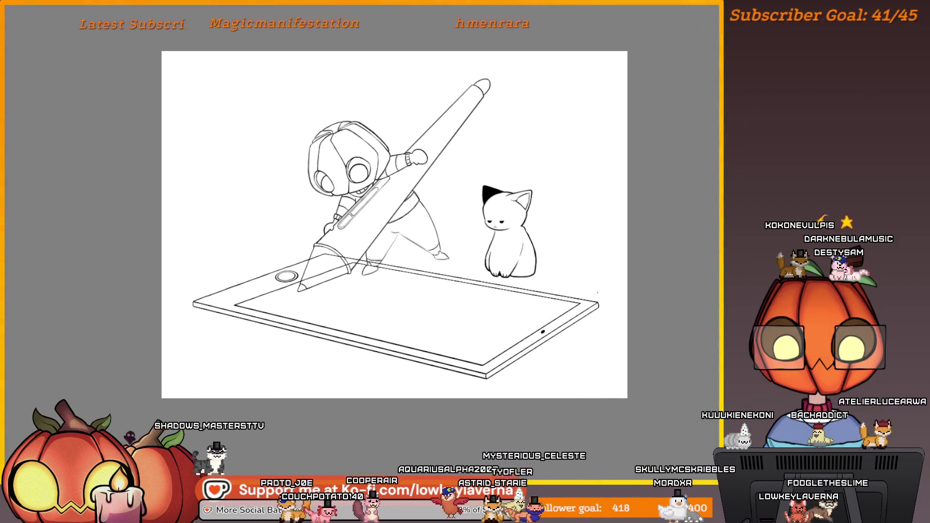
{"action": "key", "text": "h"}
- Undo the ear's black fill, sample black from the drawing, and lasso-select the ear again
{"action": "key", "text": "ctrl+z"}
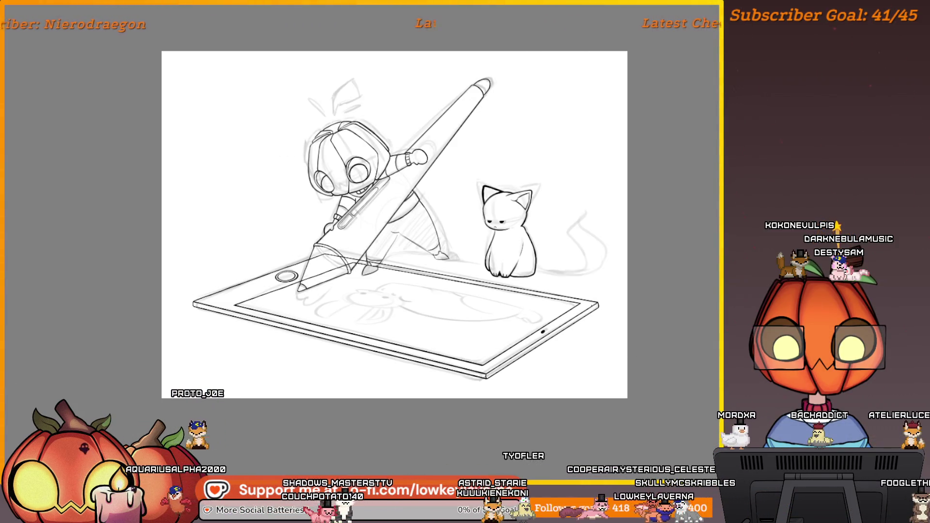
{"action": "left_click", "coordinate": [506, 198]}
{"action": "left_click", "coordinate": [573, 237], "text": "alt"}
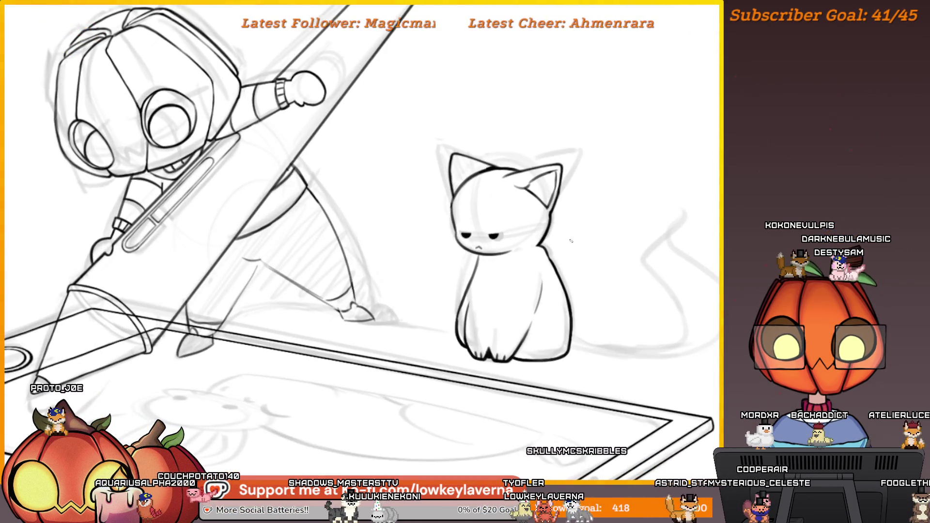
{"action": "left_click", "coordinate": [512, 125]}
{"action": "left_click_drag", "start_coordinate": [490, 77], "coordinate": [475, 127]}
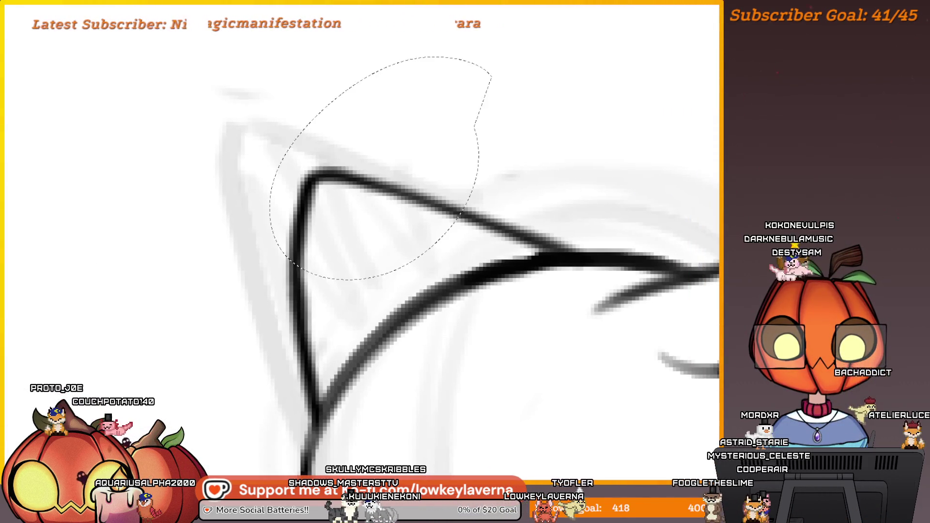
- Skew the ear's top right, rotate it slightly counter-clockwise, nudge it left, apply, and fit to view
{"action": "scroll", "coordinate": [621, 196], "scroll_direction": "down", "scroll_amount": 2}
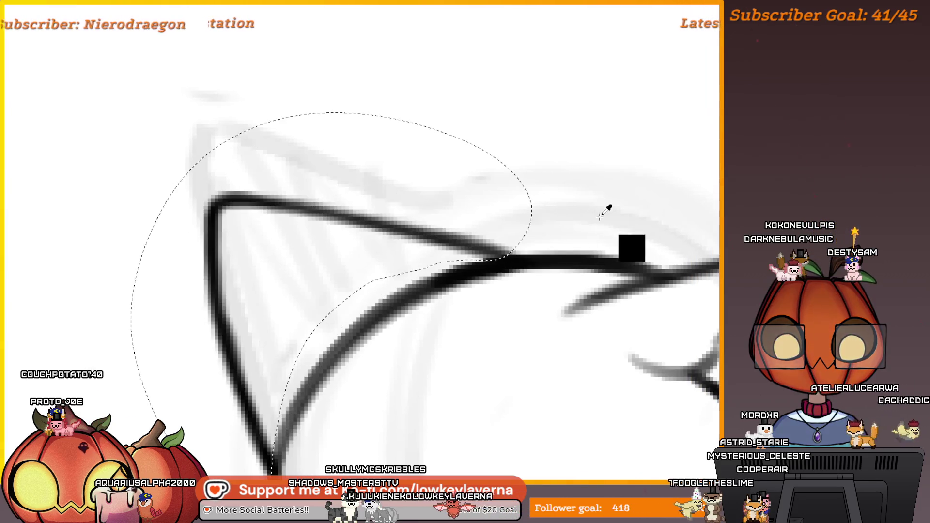
{"action": "scroll", "coordinate": [565, 202], "scroll_direction": "down", "scroll_amount": 5}
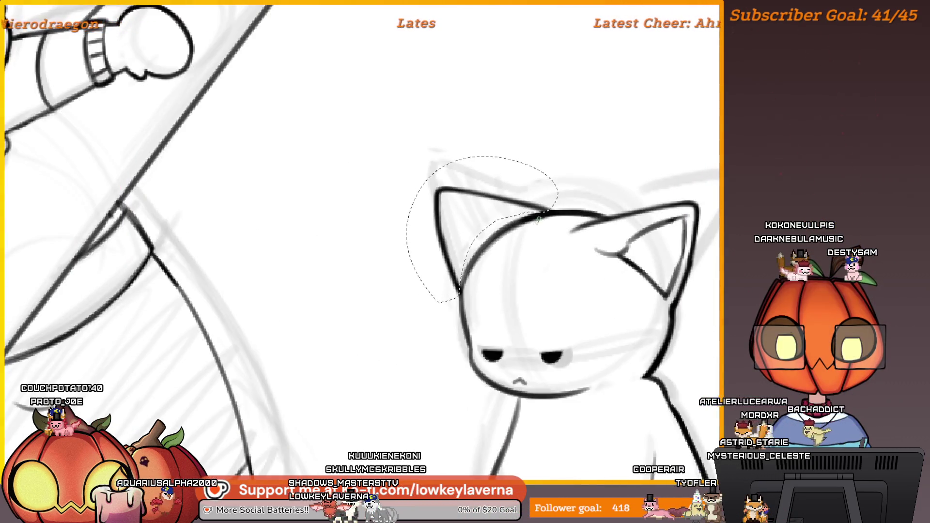
{"action": "key", "text": "ctrl+t"}
{"action": "mouse_move", "coordinate": [447, 170]}
{"action": "left_mouse_down"}
{"action": "mouse_move", "coordinate": [468, 170]}
{"action": "mouse_move", "coordinate": [513, 201]}
{"action": "mouse_move", "coordinate": [561, 365]}
{"action": "mouse_move", "coordinate": [484, 366]}
{"action": "mouse_move", "coordinate": [513, 369]}
{"action": "mouse_move", "coordinate": [550, 318]}
{"action": "left_mouse_up"}
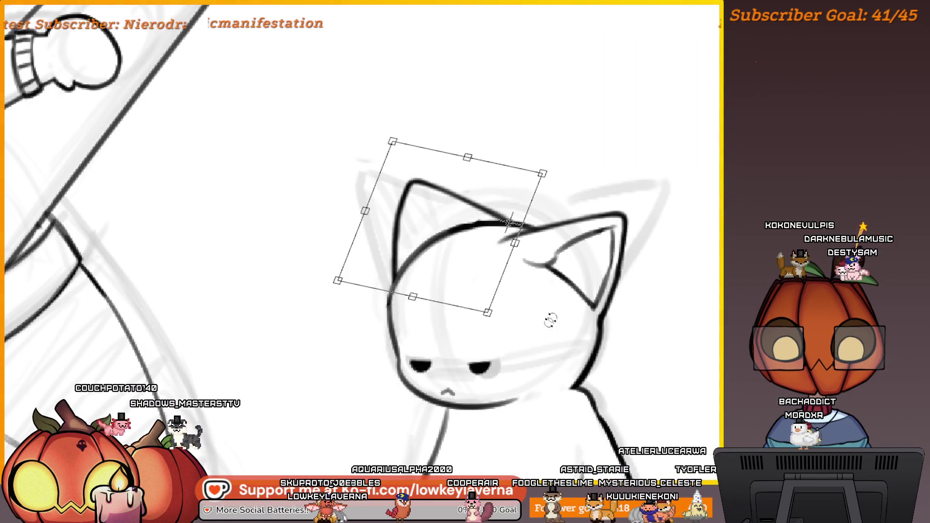
{"action": "scroll", "coordinate": [573, 207], "scroll_direction": "down", "scroll_amount": 2}
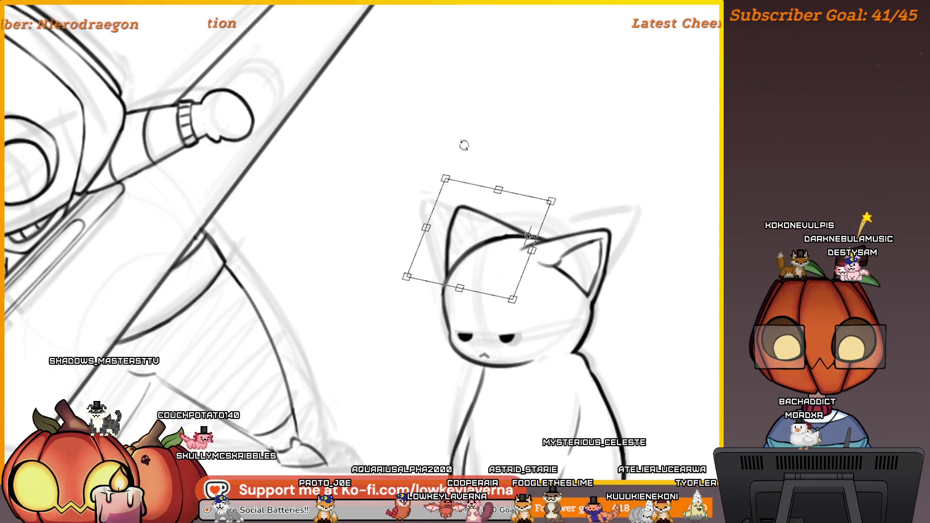
{"action": "scroll", "coordinate": [471, 171], "scroll_direction": "down", "scroll_amount": 3}
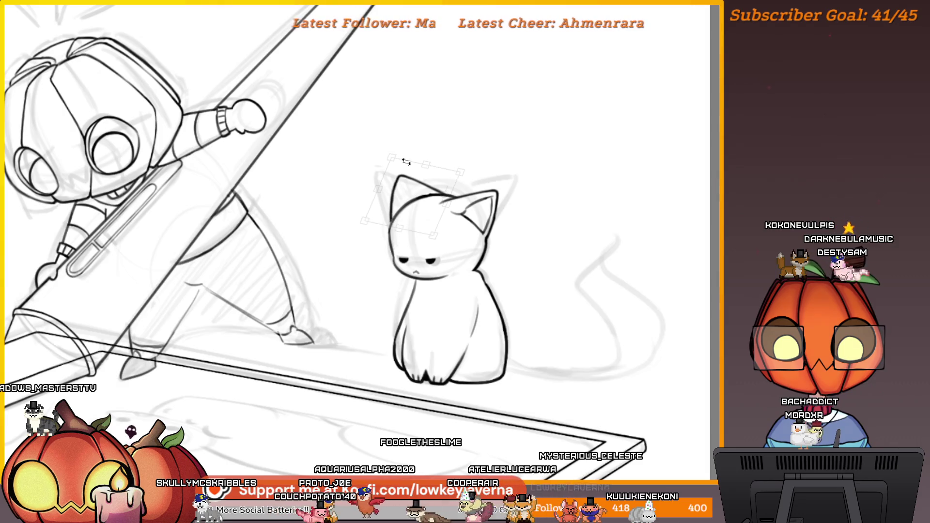
{"action": "left_click_drag", "start_coordinate": [432, 126], "coordinate": [413, 126]}
{"action": "left_click_drag", "start_coordinate": [413, 181], "coordinate": [410, 181]}
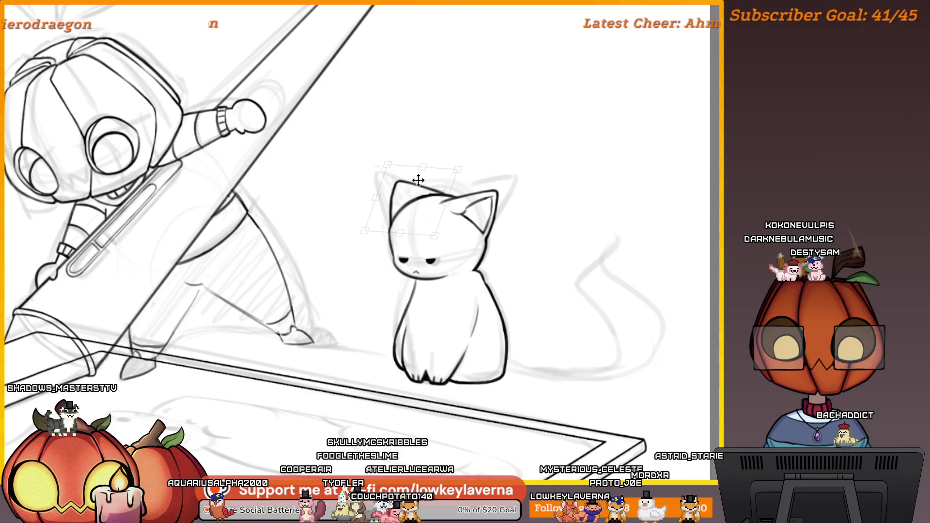
{"action": "scroll", "coordinate": [411, 125], "scroll_direction": "down", "scroll_amount": 1}
{"action": "scroll", "coordinate": [411, 125], "scroll_direction": "down", "scroll_amount": 2}
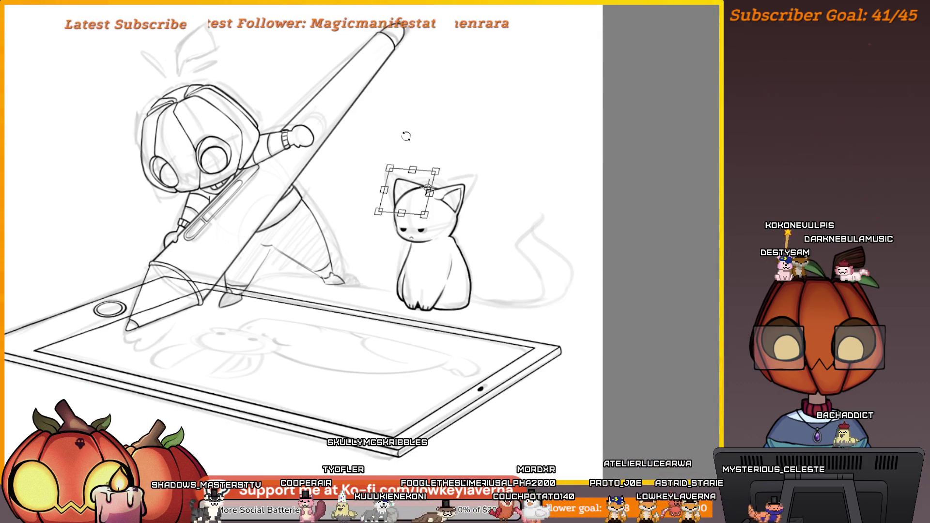
{"action": "key", "text": "Return"}
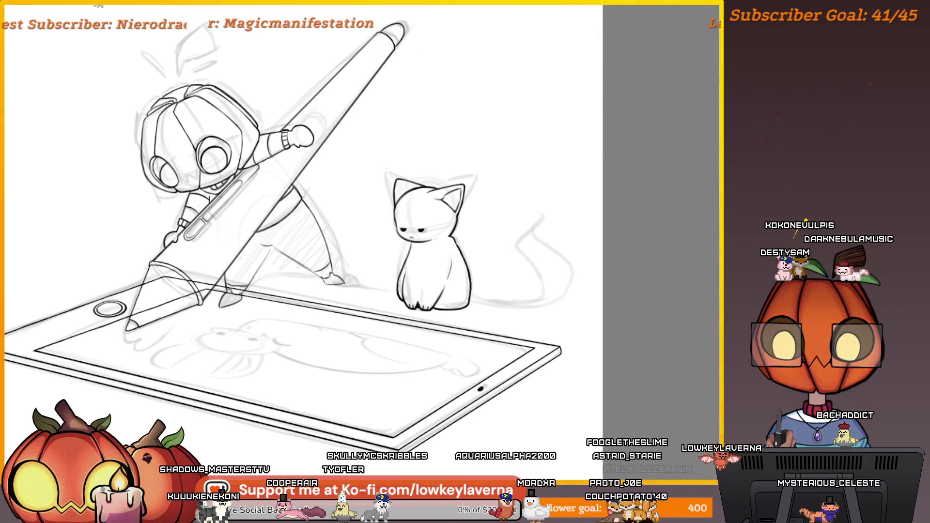
{"action": "key", "text": "ctrl+0"}
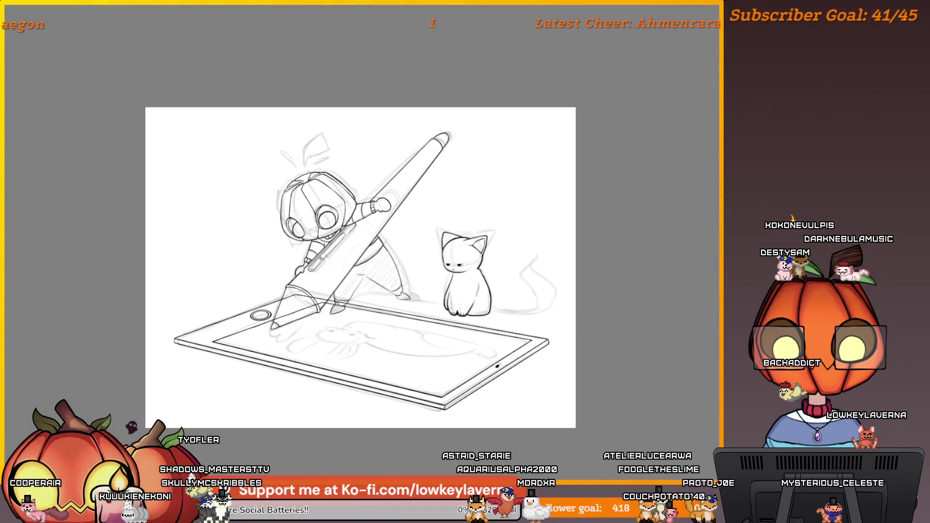
{"action": "left_click_drag", "start_coordinate": [458, 247], "coordinate": [525, 219]}
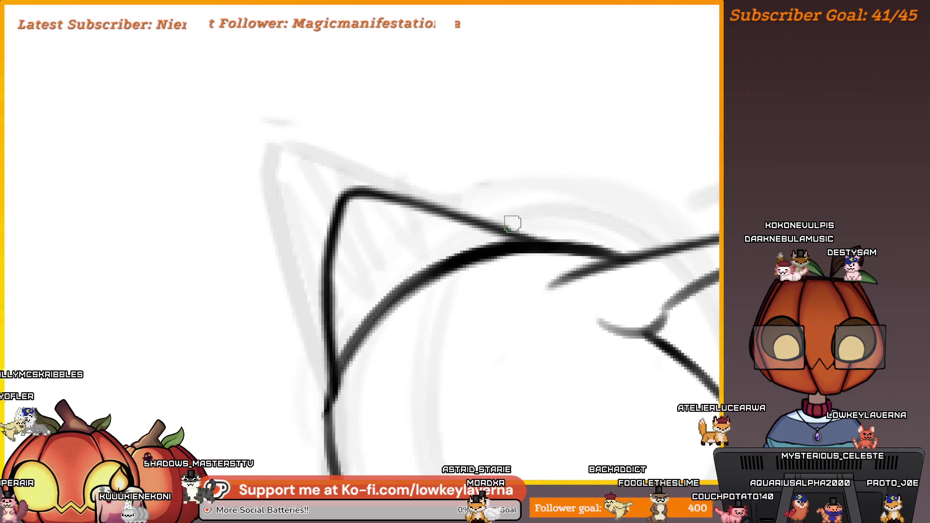
{"action": "scroll", "coordinate": [349, 155], "scroll_direction": "down", "scroll_amount": 1}
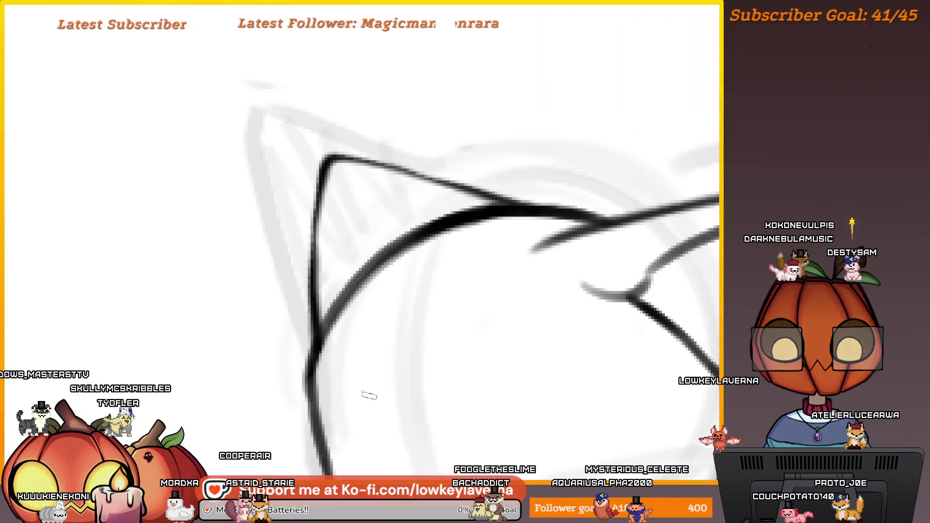
{"action": "left_click_drag", "start_coordinate": [263, 383], "coordinate": [130, 380]}
{"action": "scroll", "coordinate": [567, 305], "scroll_direction": "down", "scroll_amount": 3}
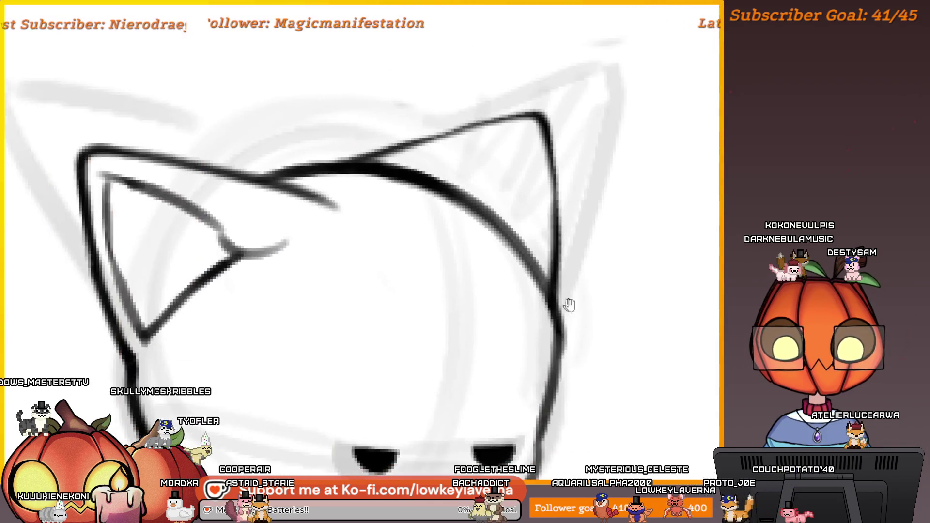
{"action": "left_click_drag", "start_coordinate": [567, 305], "coordinate": [609, 288]}
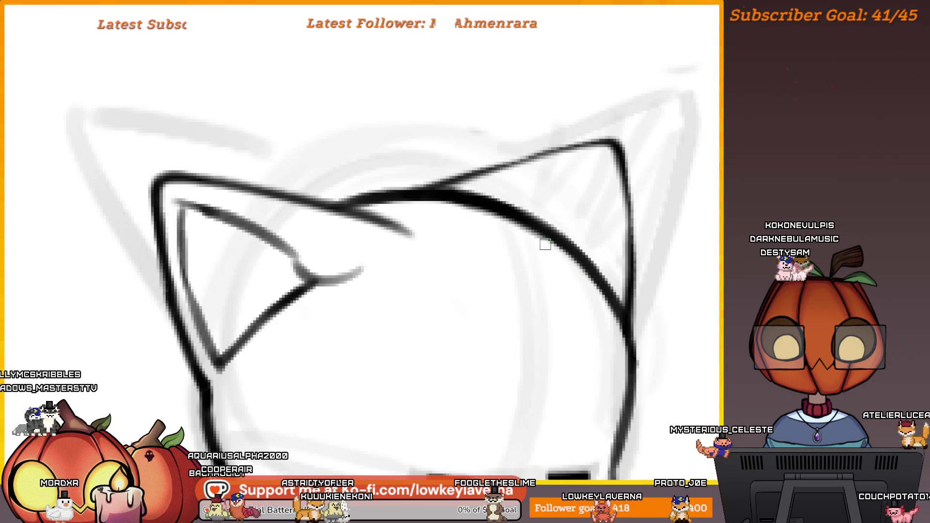
{"action": "left_click_drag", "start_coordinate": [525, 292], "coordinate": [539, 301]}
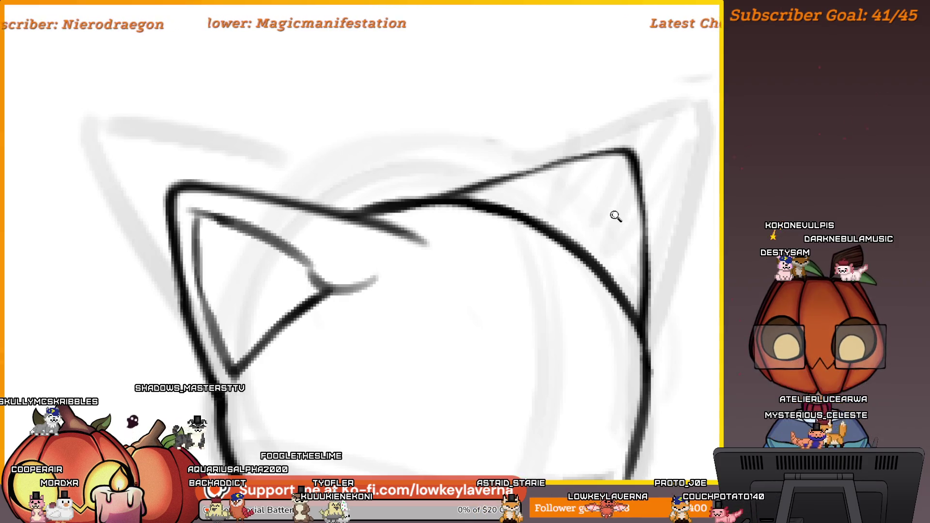
{"action": "scroll", "coordinate": [615, 216], "scroll_direction": "down", "scroll_amount": 3}
{"action": "scroll", "coordinate": [671, 234], "scroll_direction": "up", "scroll_amount": 5}
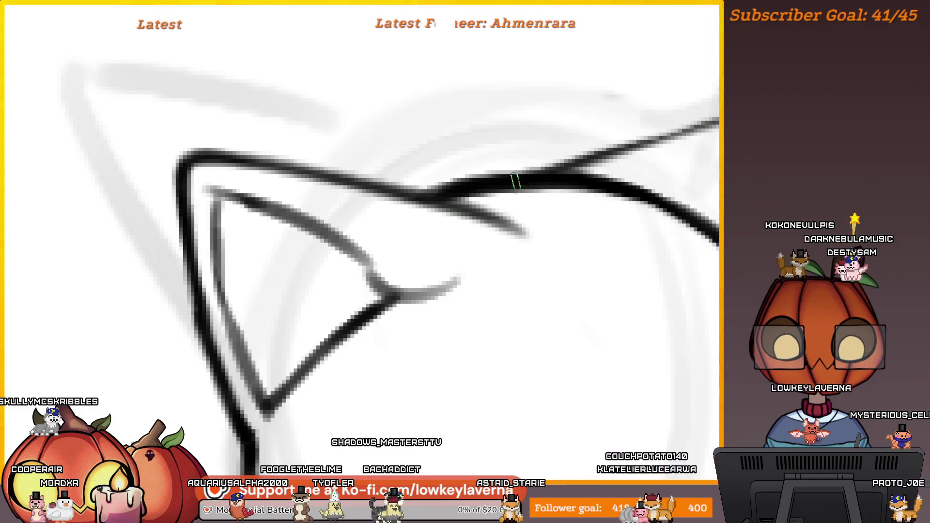
{"action": "scroll", "coordinate": [516, 181], "scroll_direction": "down", "scroll_amount": 5}
{"action": "scroll", "coordinate": [512, 207], "scroll_direction": "up", "scroll_amount": 1}
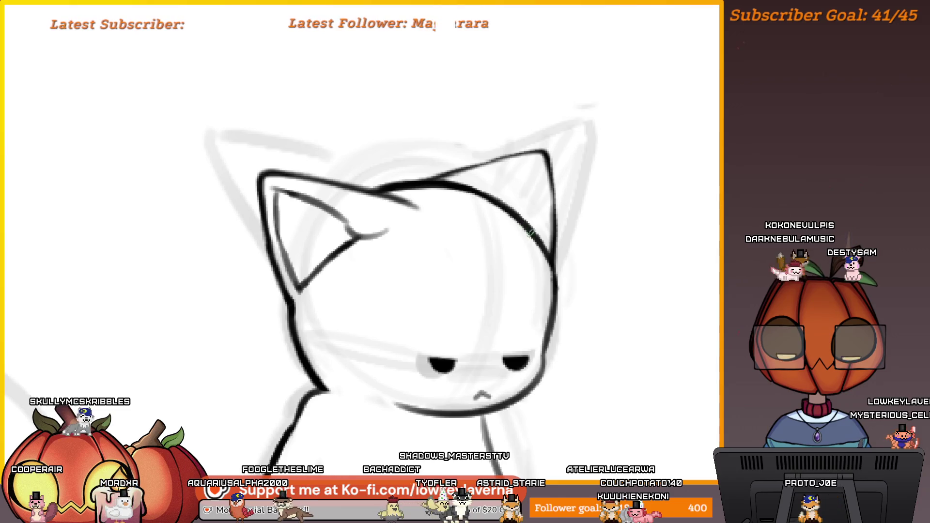
- Mirror the canvas horizontally and zoom out to frame the cat's head beside the chibi artist
{"action": "key", "text": "m"}
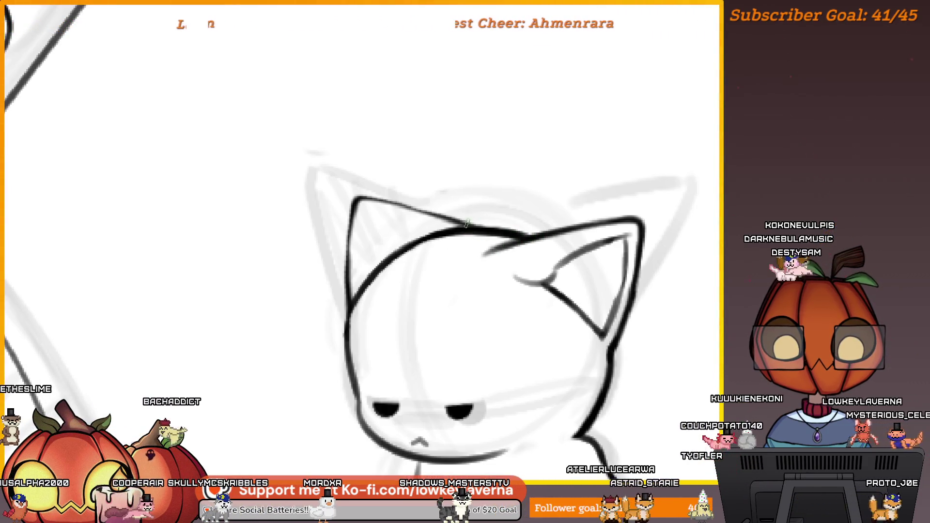
{"action": "scroll", "coordinate": [467, 222], "scroll_direction": "down", "scroll_amount": 5}
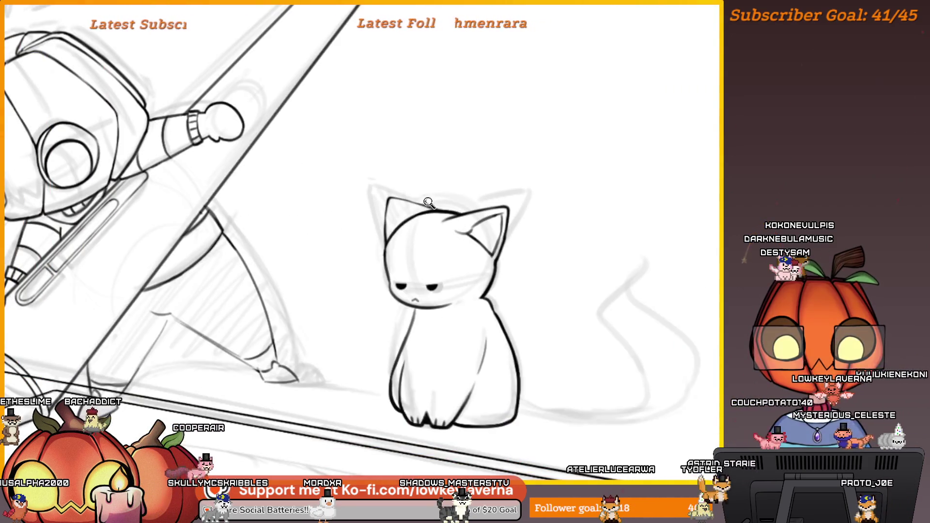
{"action": "scroll", "coordinate": [428, 202], "scroll_direction": "up", "scroll_amount": 3}
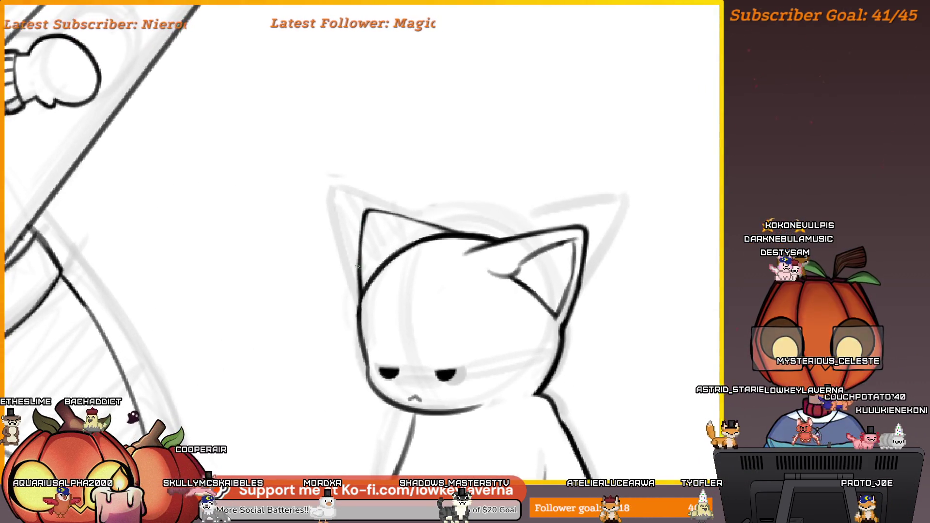
{"action": "left_click_drag", "start_coordinate": [378, 186], "coordinate": [300, 202]}
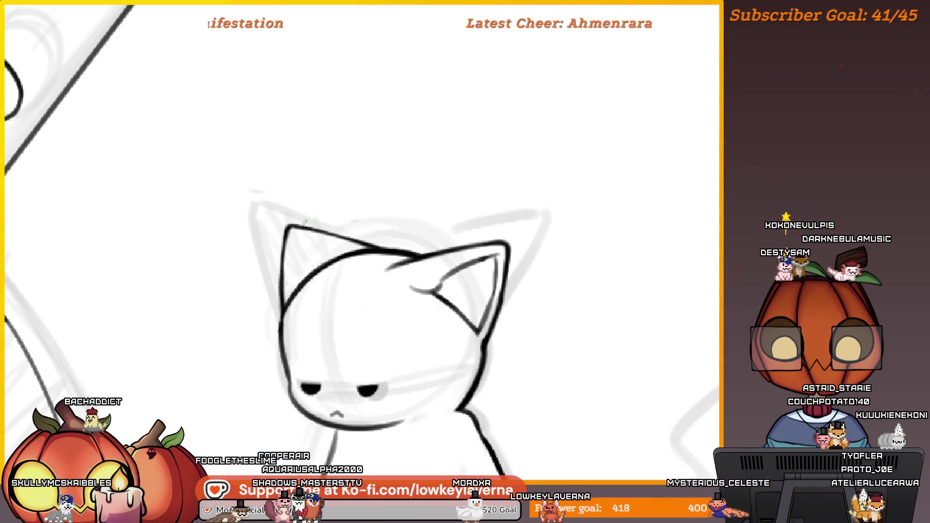
{"action": "key", "text": "ctrl+minus"}
{"action": "mouse_move", "coordinate": [398, 294]}
{"action": "left_mouse_down"}
{"action": "mouse_move", "coordinate": [505, 282]}
{"action": "mouse_move", "coordinate": [494, 284]}
{"action": "left_mouse_up"}
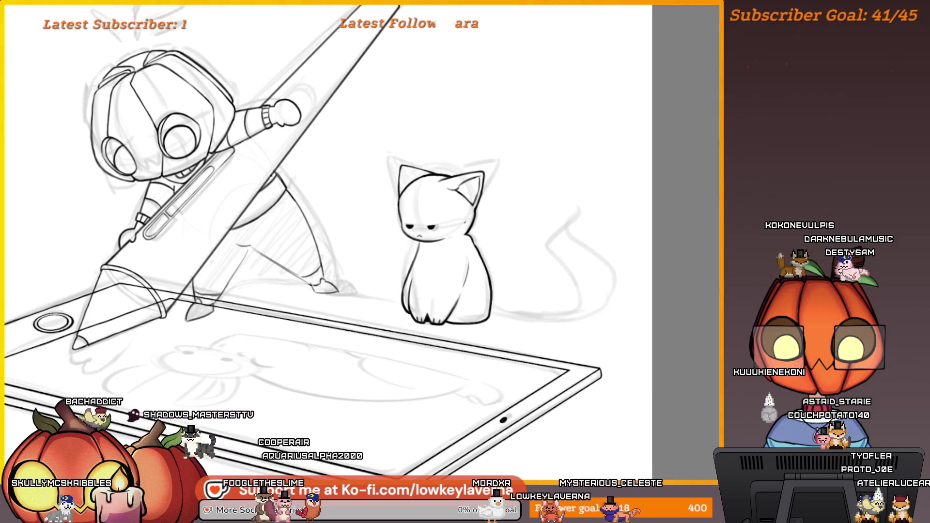
{"action": "left_click_drag", "start_coordinate": [417, 242], "coordinate": [479, 236]}
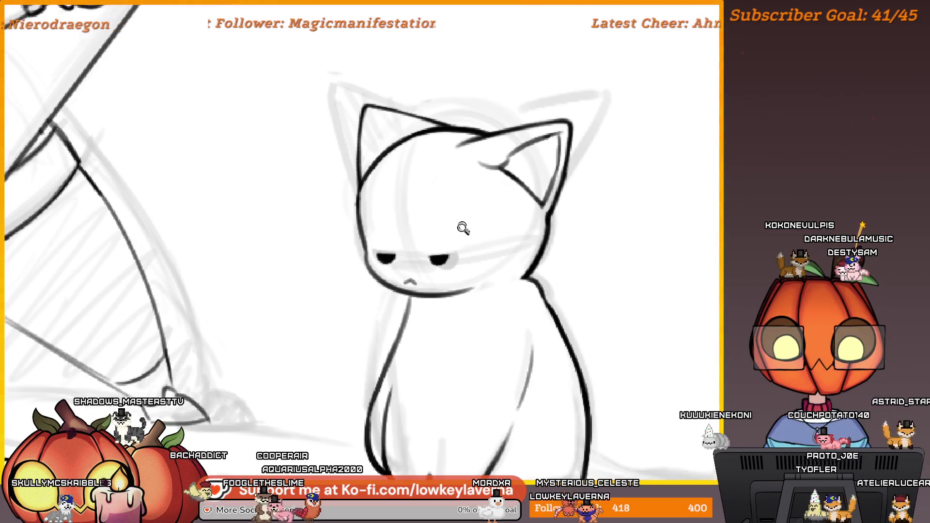
- Restore the unmirrored view and ink a darker inner flame line in the smoke tail, trimming its tip
{"action": "key", "text": "ctrl+0"}
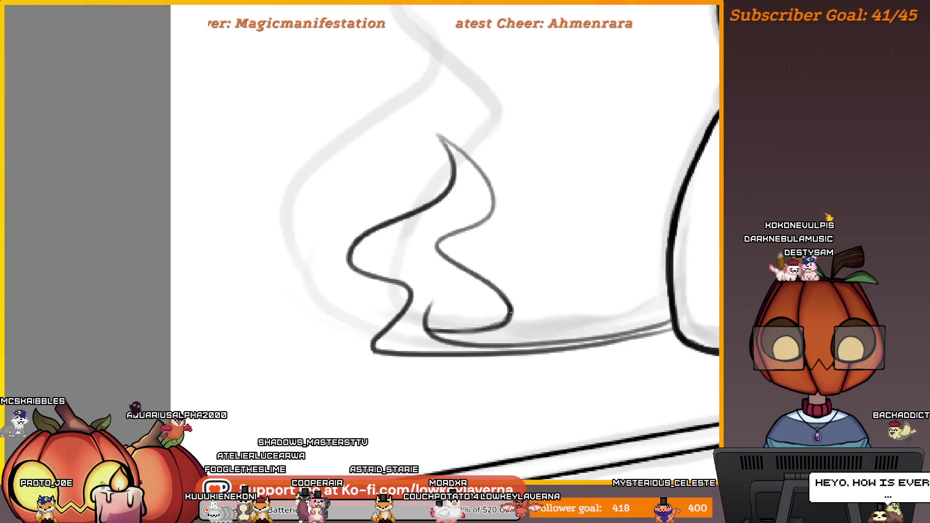
{"action": "left_click_drag", "start_coordinate": [504, 207], "coordinate": [478, 287]}
{"action": "left_click_drag", "start_coordinate": [454, 387], "coordinate": [421, 341]}
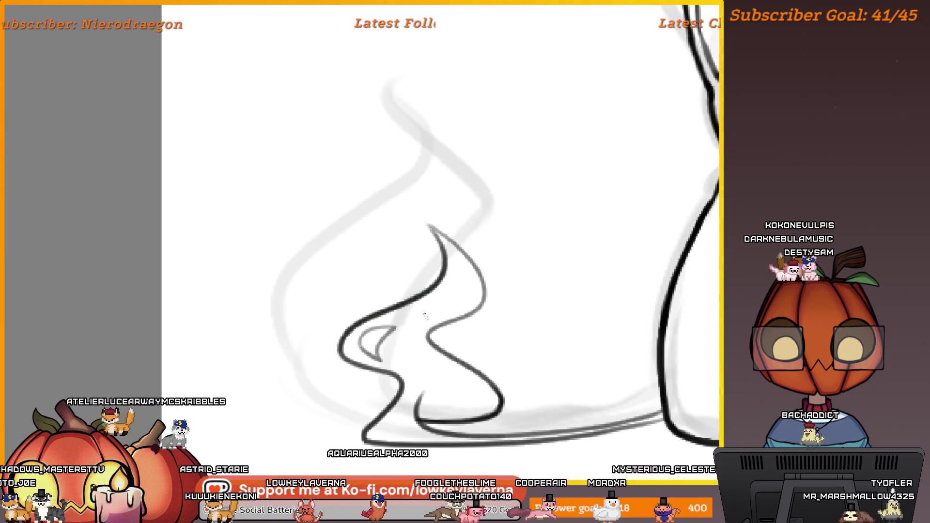
{"action": "left_click_drag", "start_coordinate": [398, 321], "coordinate": [385, 363]}
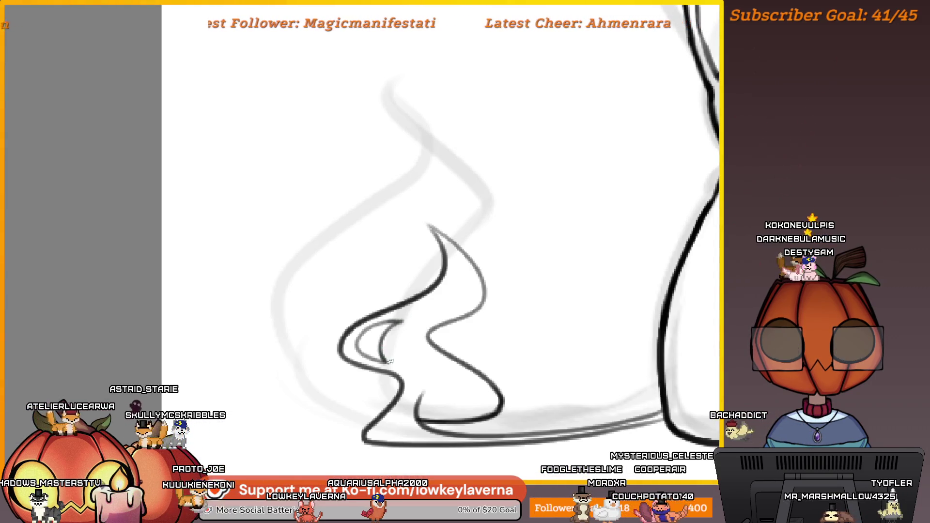
{"action": "scroll", "coordinate": [390, 361], "scroll_direction": "up", "scroll_amount": 5}
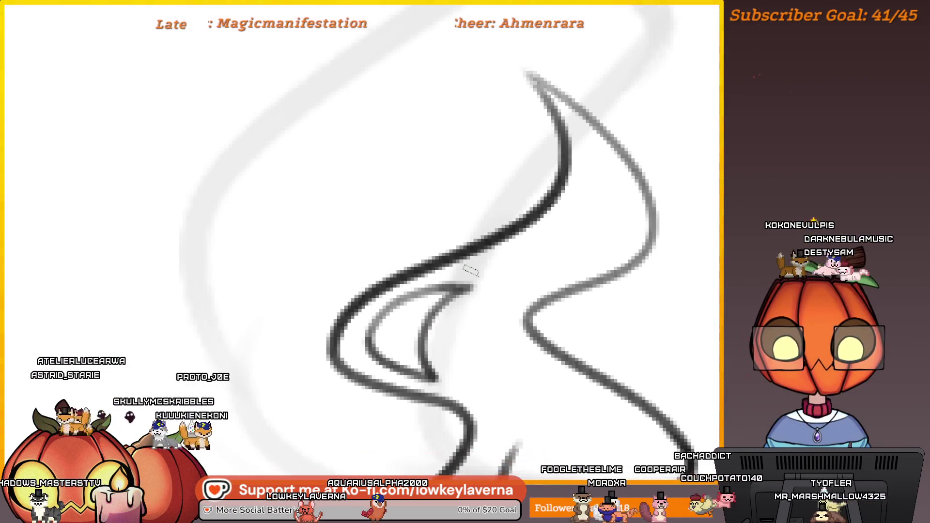
{"action": "mouse_move", "coordinate": [400, 353]}
{"action": "left_mouse_down"}
{"action": "mouse_move", "coordinate": [368, 349]}
{"action": "mouse_move", "coordinate": [374, 332]}
{"action": "left_mouse_up"}
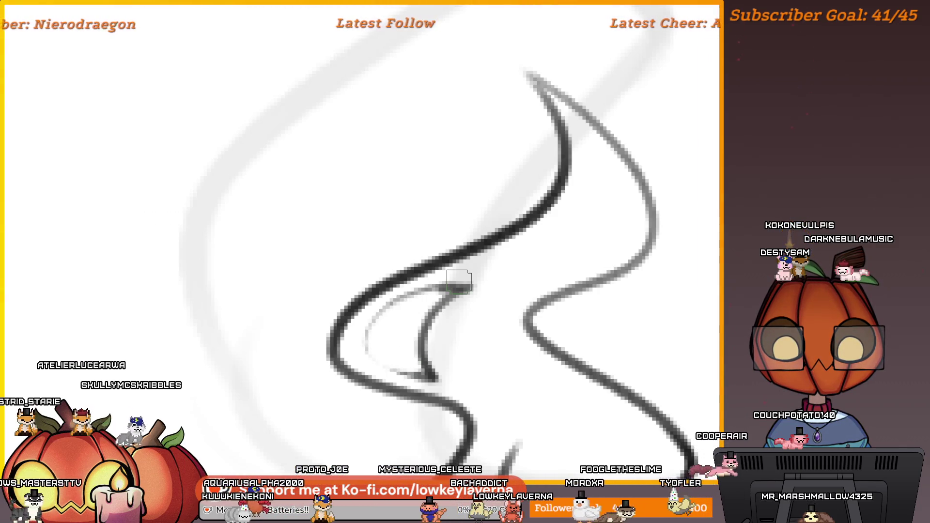
{"action": "left_click_drag", "start_coordinate": [409, 292], "coordinate": [363, 356]}
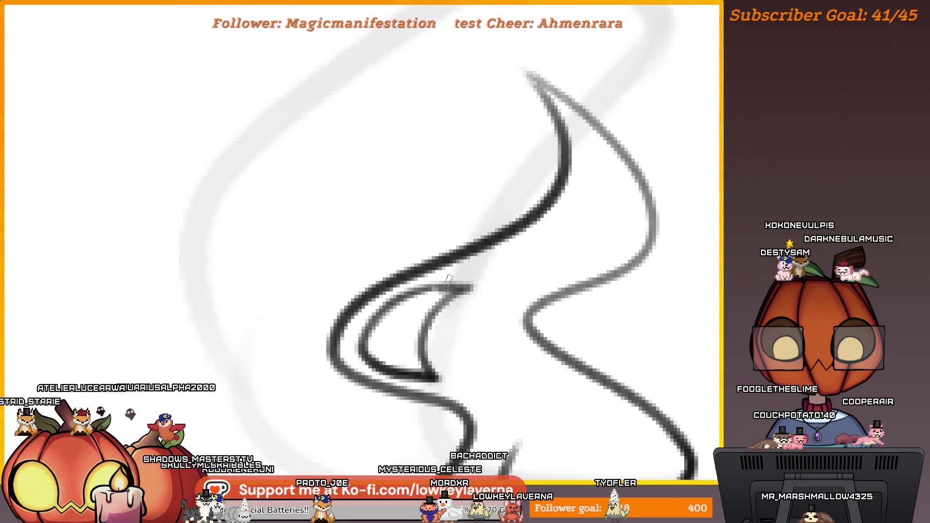
{"action": "key", "text": "e"}
{"action": "left_click_drag", "start_coordinate": [460, 293], "coordinate": [443, 313]}
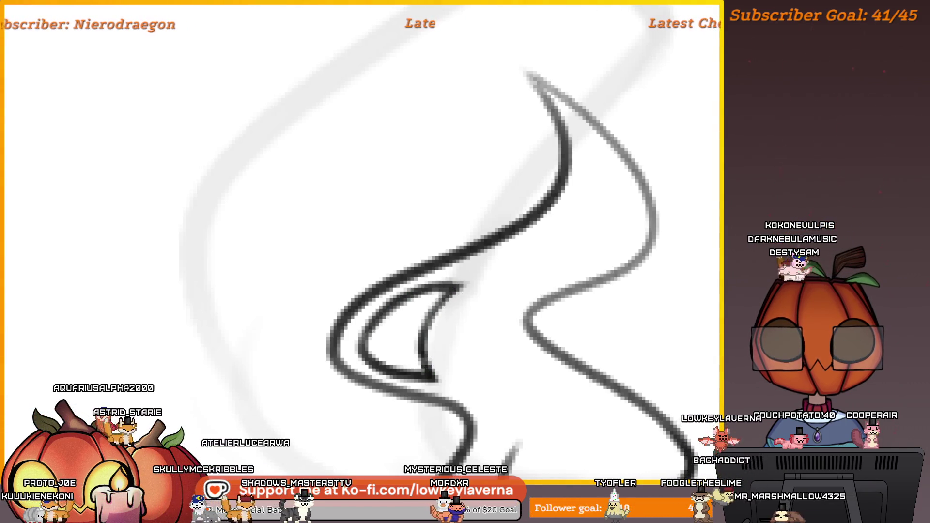
- Draw a thin, hollow crescent curl at the flame tip, replacing a first hooked attempt
{"action": "scroll", "coordinate": [502, 247], "scroll_direction": "down", "scroll_amount": 3}
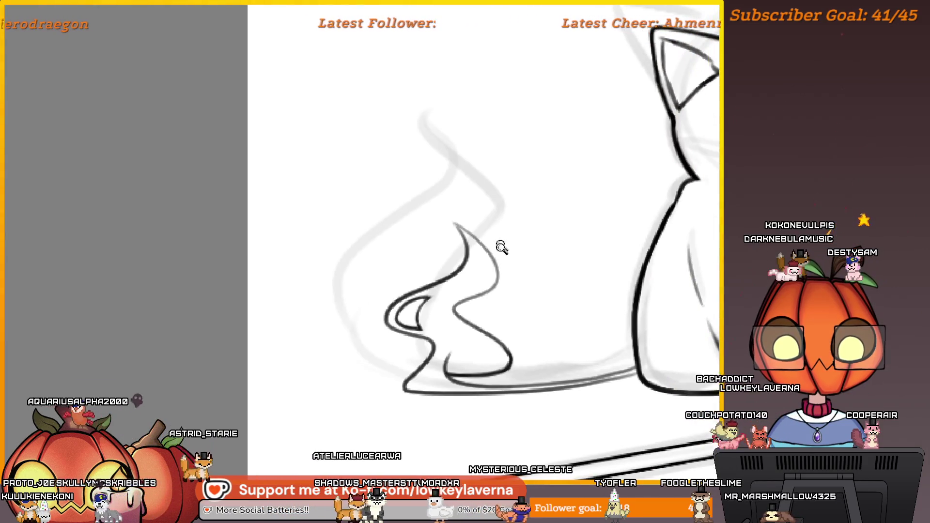
{"action": "scroll", "coordinate": [501, 247], "scroll_direction": "down", "scroll_amount": 2}
{"action": "scroll", "coordinate": [508, 213], "scroll_direction": "up", "scroll_amount": 5}
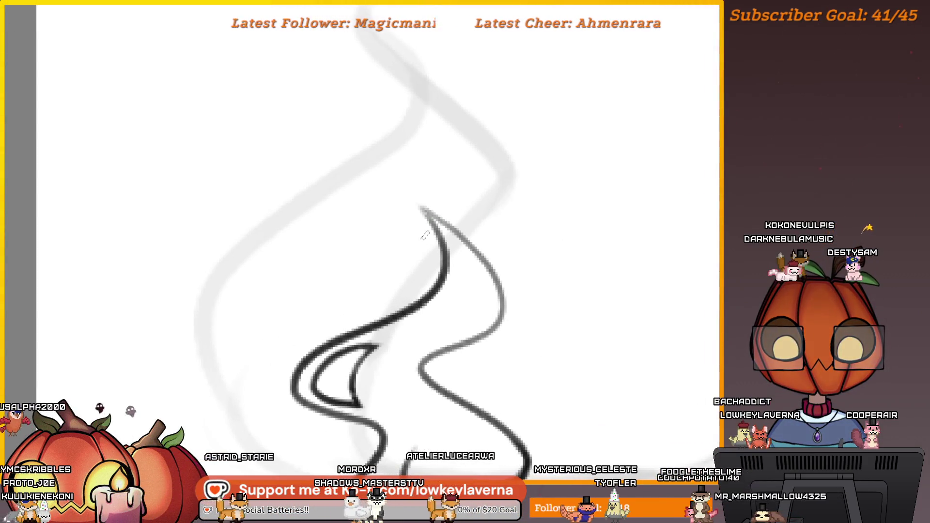
{"action": "left_click_drag", "start_coordinate": [411, 206], "coordinate": [420, 251]}
{"action": "key", "text": "ctrl+z"}
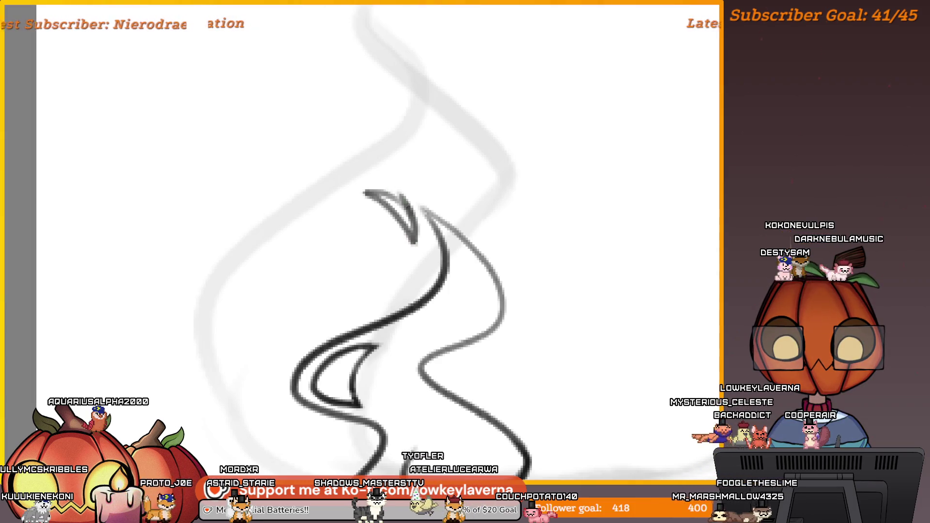
{"action": "scroll", "coordinate": [385, 170], "scroll_direction": "down", "scroll_amount": 2}
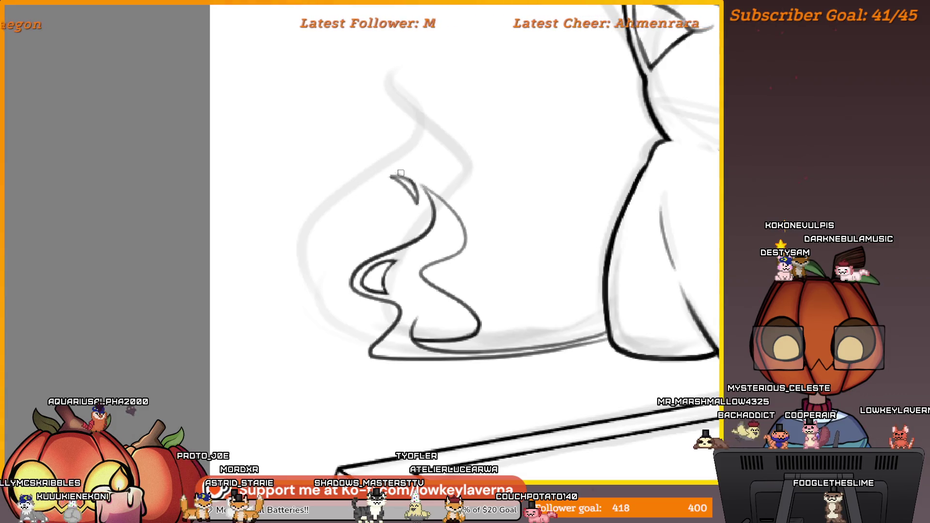
{"action": "left_click_drag", "start_coordinate": [400, 173], "coordinate": [420, 213]}
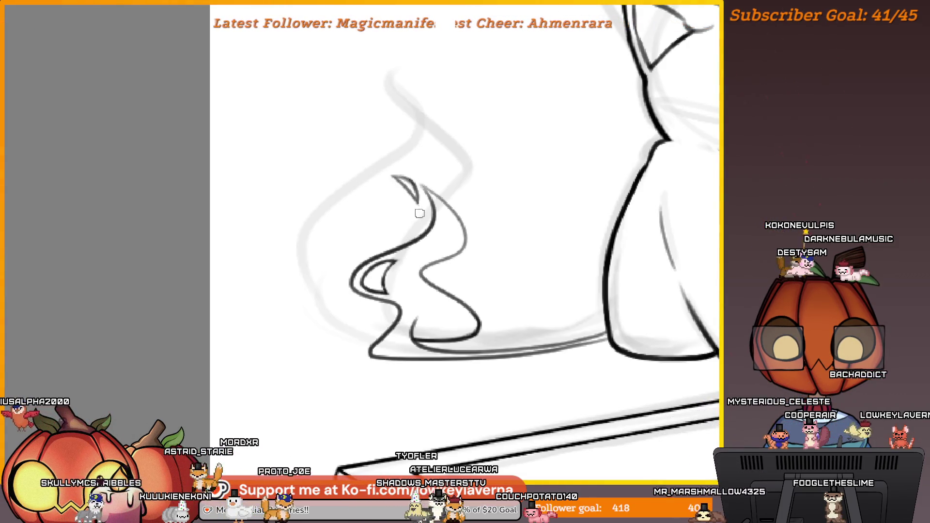
{"action": "scroll", "coordinate": [478, 162], "scroll_direction": "down", "scroll_amount": 3}
{"action": "left_click_drag", "start_coordinate": [452, 292], "coordinate": [321, 307]}
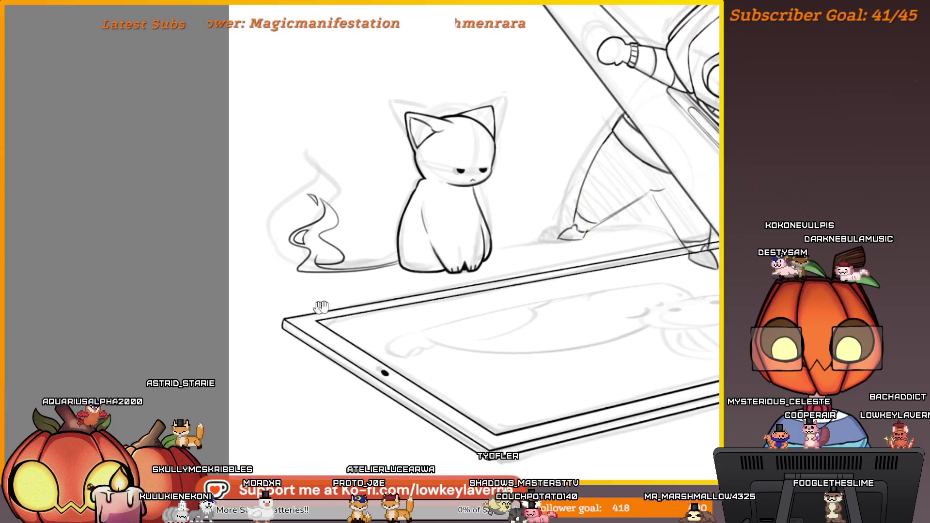
- Undo the small grey curl and the faint grey stroke in the smoke tail
{"action": "scroll", "coordinate": [322, 307], "scroll_direction": "down", "scroll_amount": 2}
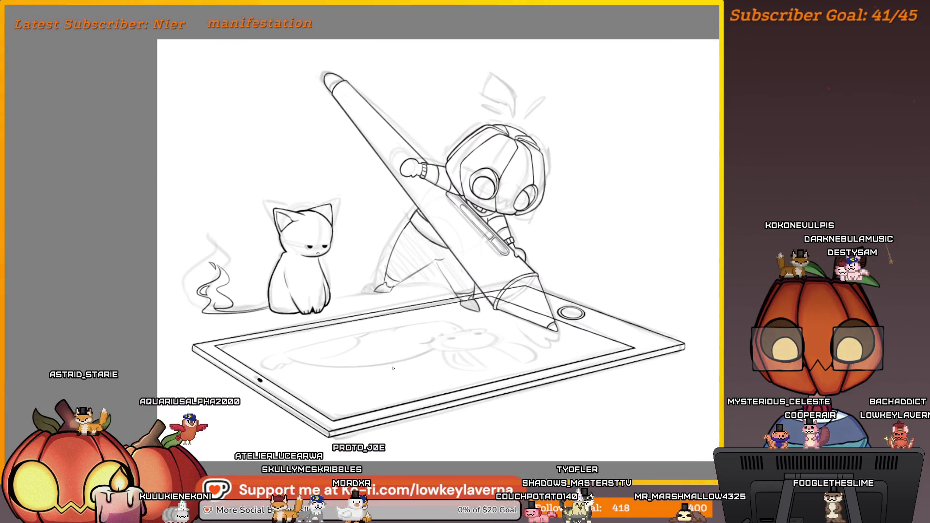
{"action": "left_click_drag", "start_coordinate": [393, 369], "coordinate": [510, 341]}
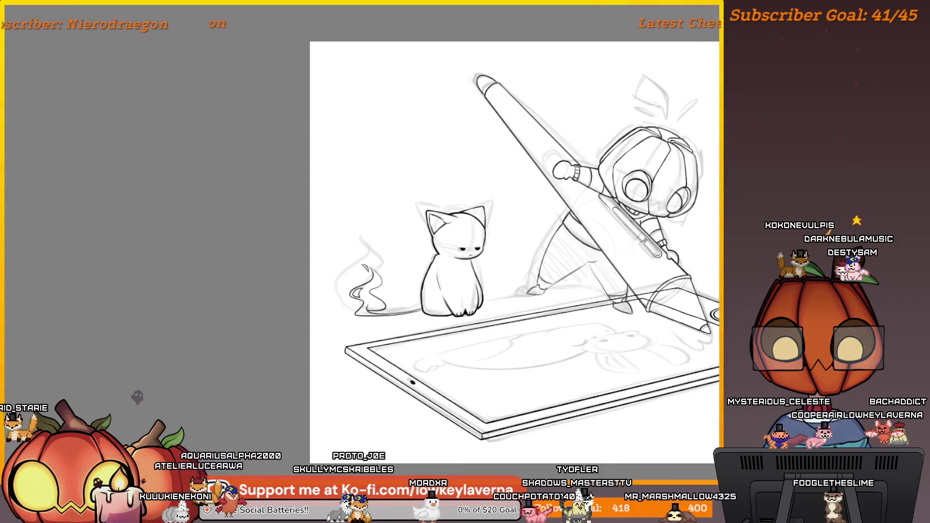
{"action": "scroll", "coordinate": [383, 300], "scroll_direction": "up", "scroll_amount": 5}
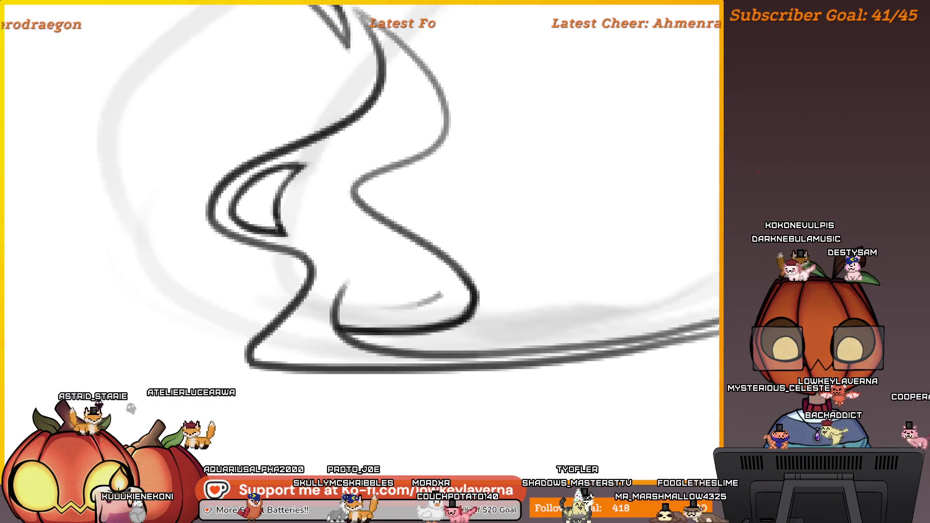
{"action": "key", "text": "ctrl+z"}
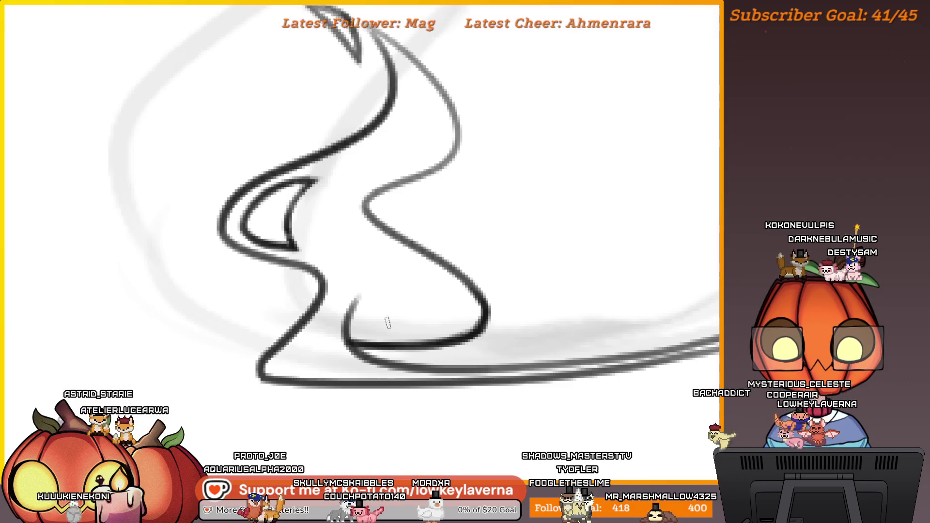
{"action": "key", "text": "ctrl+z"}
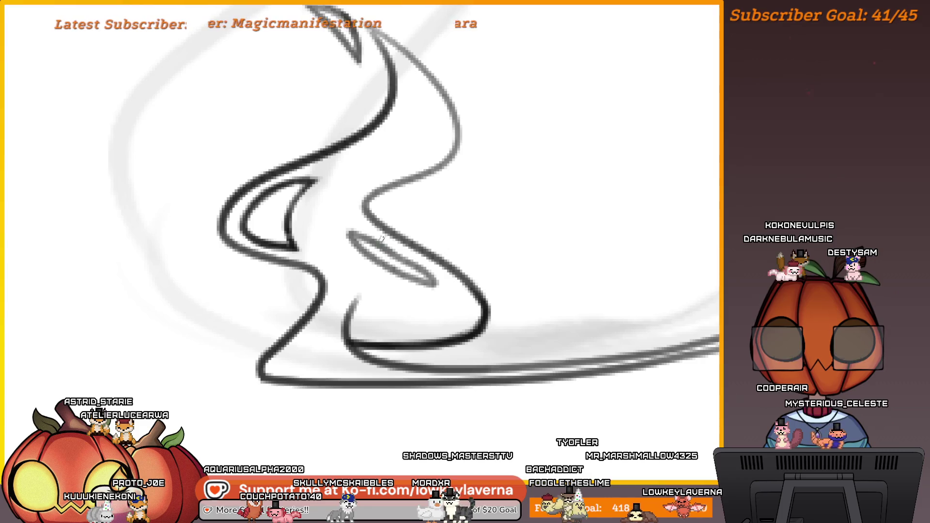
- Hide the rough sketch and mirror the canvas view, recentring the drawing to check proportions
{"action": "scroll", "coordinate": [431, 280], "scroll_direction": "down", "scroll_amount": 5}
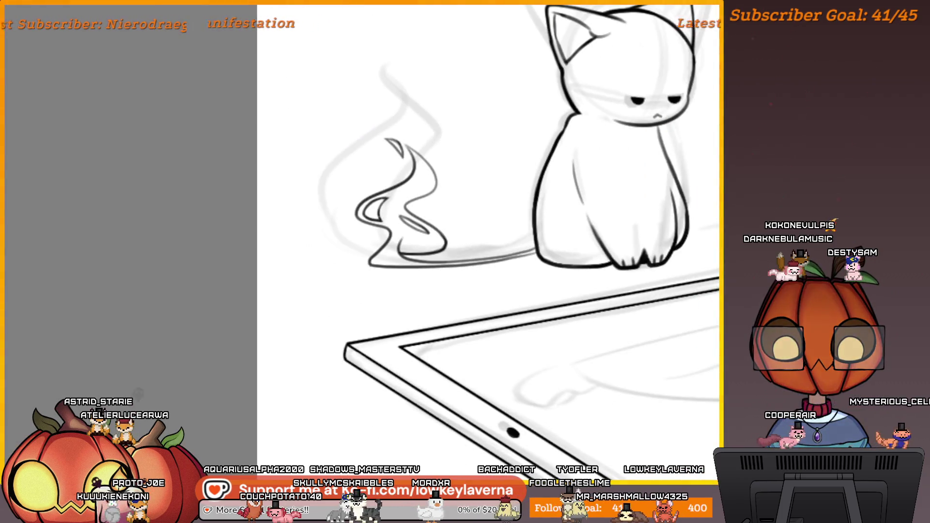
{"action": "scroll", "coordinate": [431, 280], "scroll_direction": "down", "scroll_amount": 5}
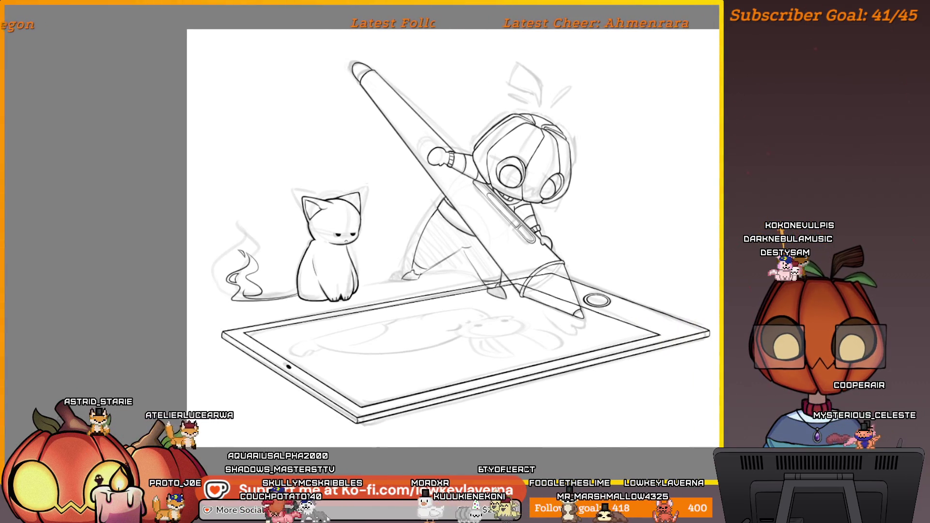
{"action": "key", "text": "ctrl+comma"}
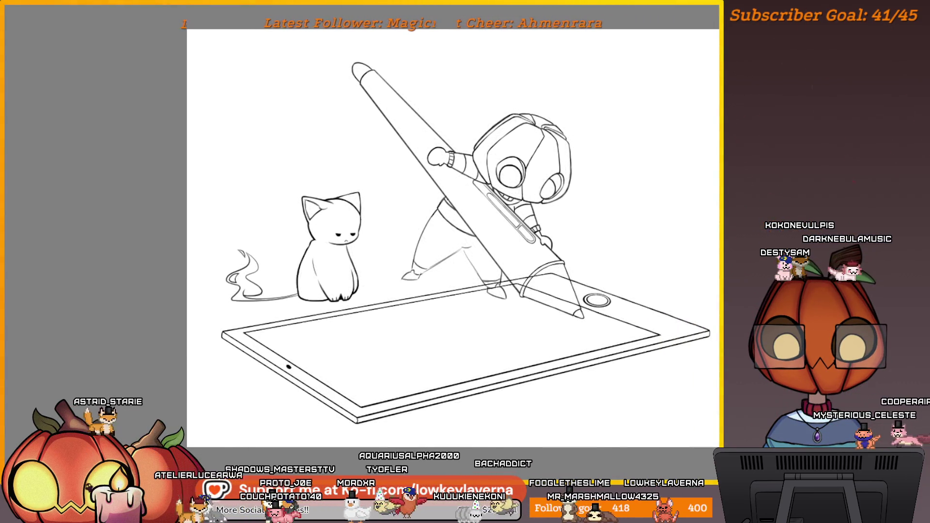
{"action": "key", "text": "m"}
{"action": "left_click_drag", "start_coordinate": [379, 304], "coordinate": [519, 346]}
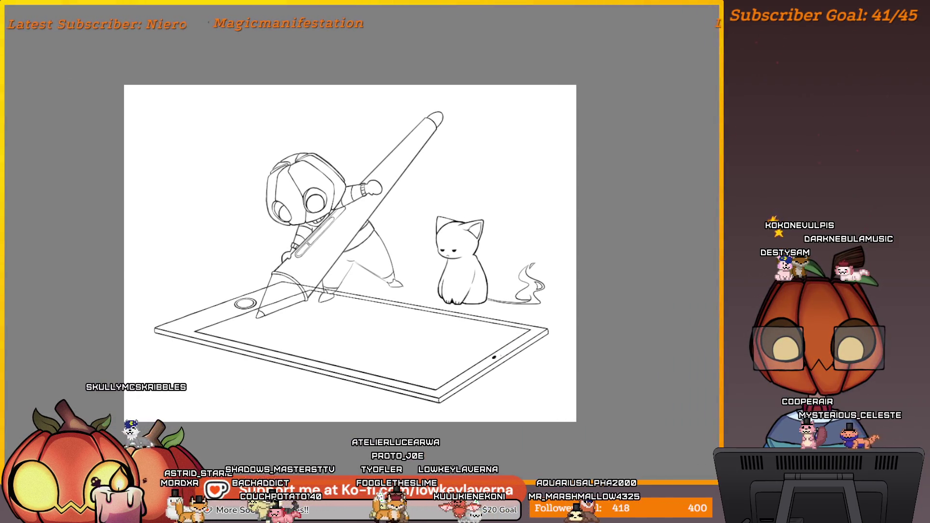
- Erase stray tail stroke ends and redraw the smoke tail's right edge
{"action": "scroll", "coordinate": [533, 286], "scroll_direction": "up", "scroll_amount": 6}
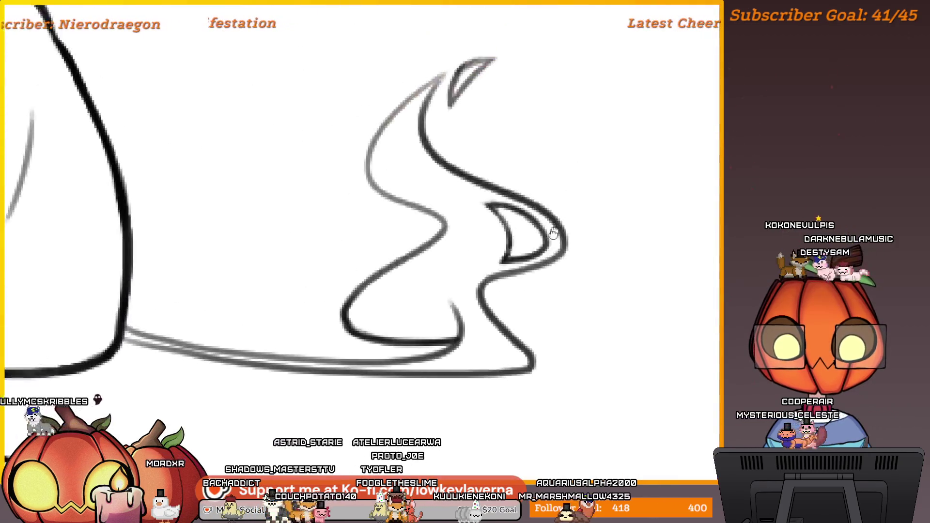
{"action": "left_click_drag", "start_coordinate": [479, 218], "coordinate": [490, 233]}
{"action": "mouse_move", "coordinate": [532, 289]}
{"action": "left_mouse_down"}
{"action": "mouse_move", "coordinate": [509, 301]}
{"action": "mouse_move", "coordinate": [563, 281]}
{"action": "left_mouse_up"}
{"action": "scroll", "coordinate": [503, 342], "scroll_direction": "up", "scroll_amount": 1}
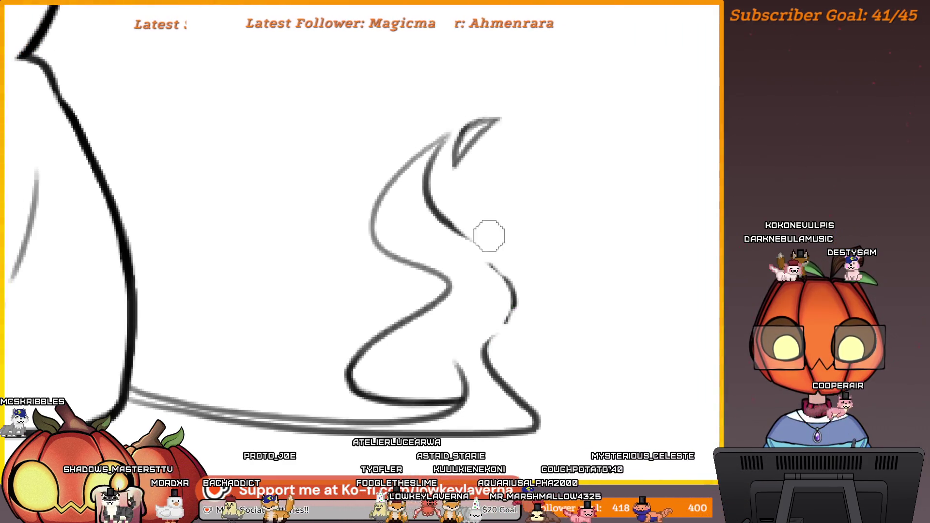
{"action": "scroll", "coordinate": [527, 276], "scroll_direction": "up", "scroll_amount": 3}
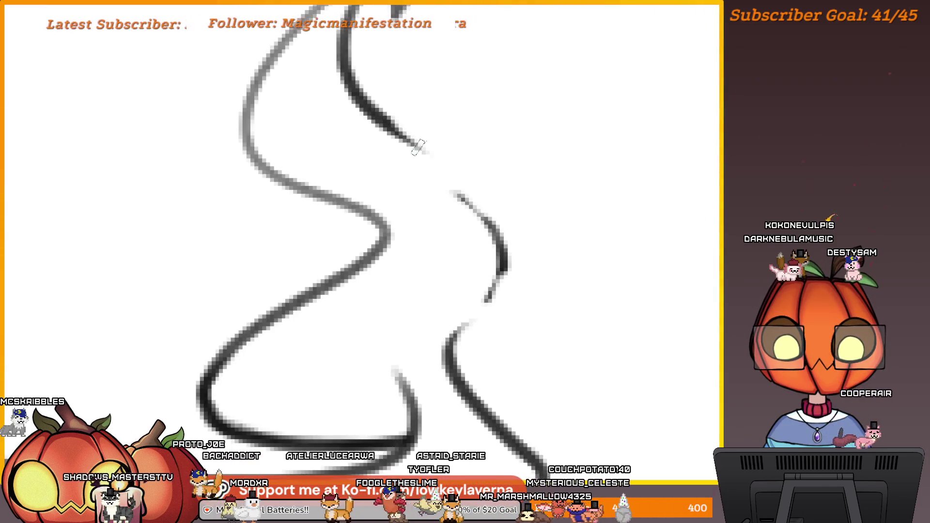
{"action": "mouse_move", "coordinate": [390, 128]}
{"action": "left_mouse_down"}
{"action": "mouse_move", "coordinate": [503, 264]}
{"action": "mouse_move", "coordinate": [468, 324]}
{"action": "left_mouse_up"}
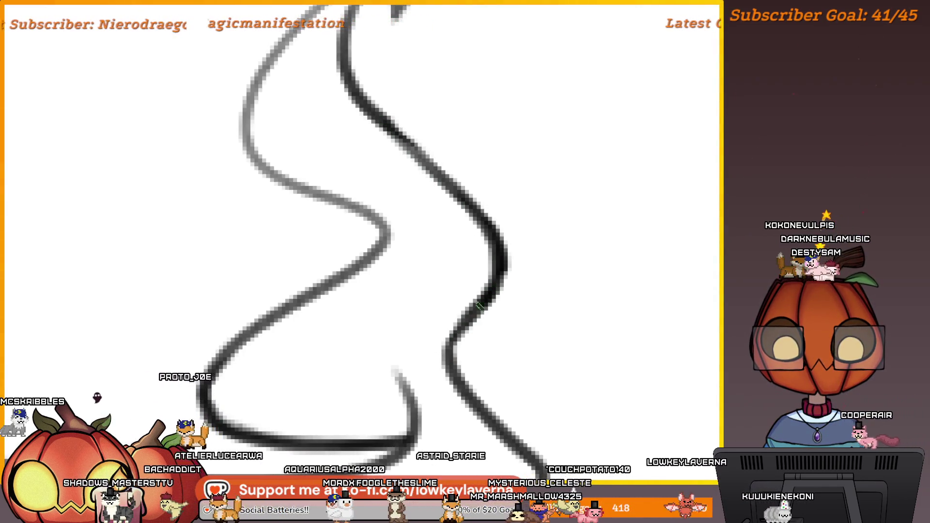
- Erase the top of the small tail curve, draw a new curving stroke, then zoom out
{"action": "scroll", "coordinate": [497, 265], "scroll_direction": "down", "scroll_amount": 6}
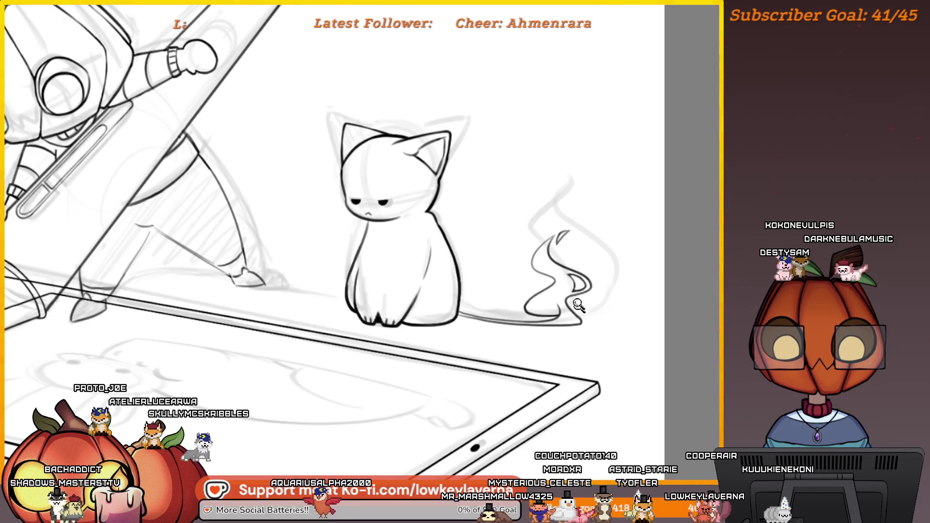
{"action": "scroll", "coordinate": [579, 305], "scroll_direction": "up", "scroll_amount": 4}
{"action": "mouse_move", "coordinate": [570, 261]}
{"action": "left_mouse_down"}
{"action": "mouse_move", "coordinate": [539, 256]}
{"action": "mouse_move", "coordinate": [549, 324]}
{"action": "left_mouse_up"}
{"action": "scroll", "coordinate": [606, 251], "scroll_direction": "up", "scroll_amount": 2}
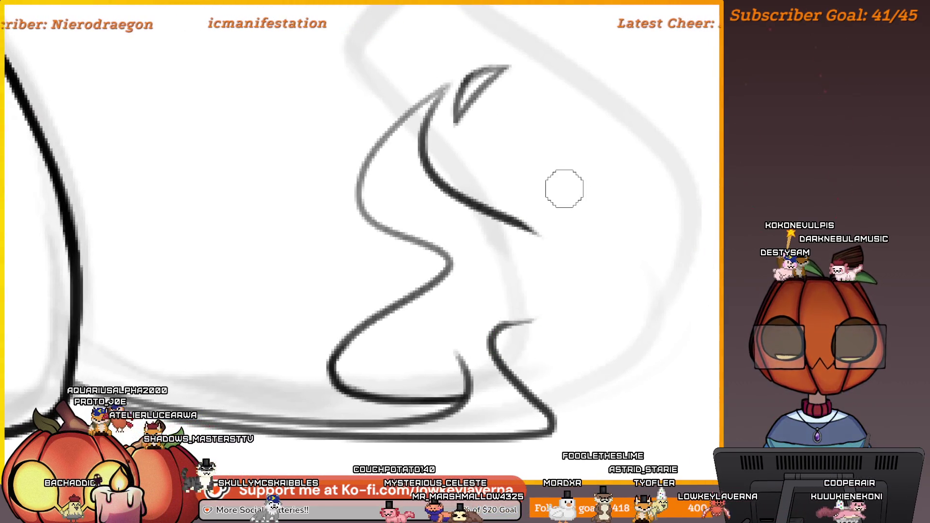
{"action": "left_click_drag", "start_coordinate": [535, 232], "coordinate": [497, 325]}
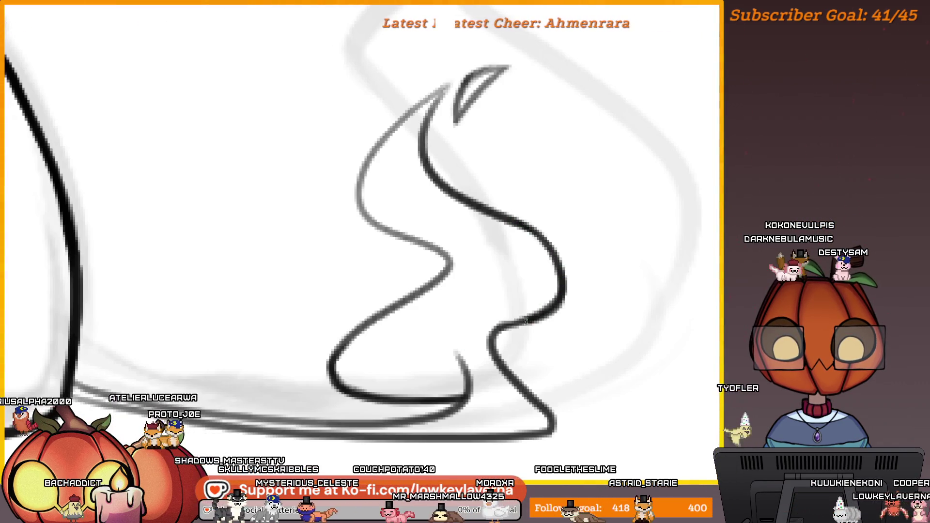
{"action": "mouse_move", "coordinate": [510, 298]}
{"action": "left_mouse_down"}
{"action": "mouse_move", "coordinate": [494, 307]}
{"action": "mouse_move", "coordinate": [525, 250]}
{"action": "left_mouse_up"}
{"action": "left_click", "coordinate": [499, 252]}
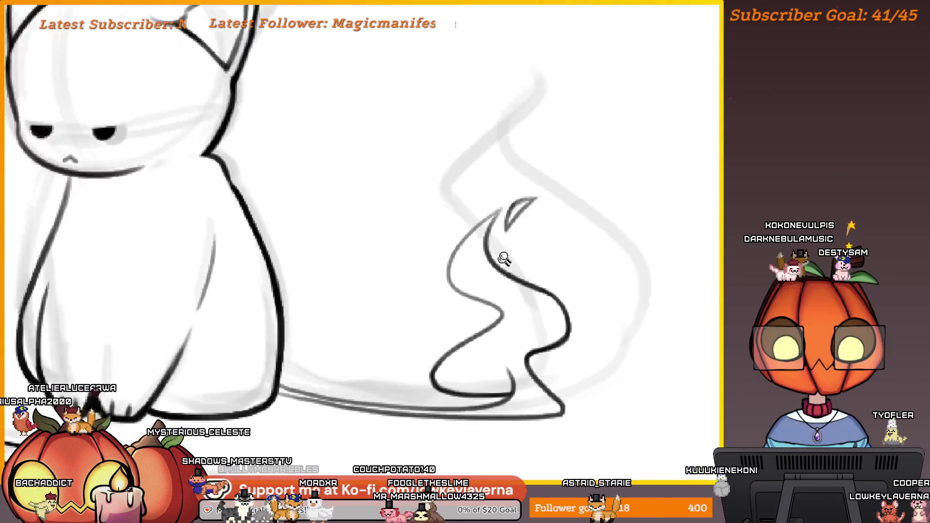
{"action": "left_click", "coordinate": [502, 257]}
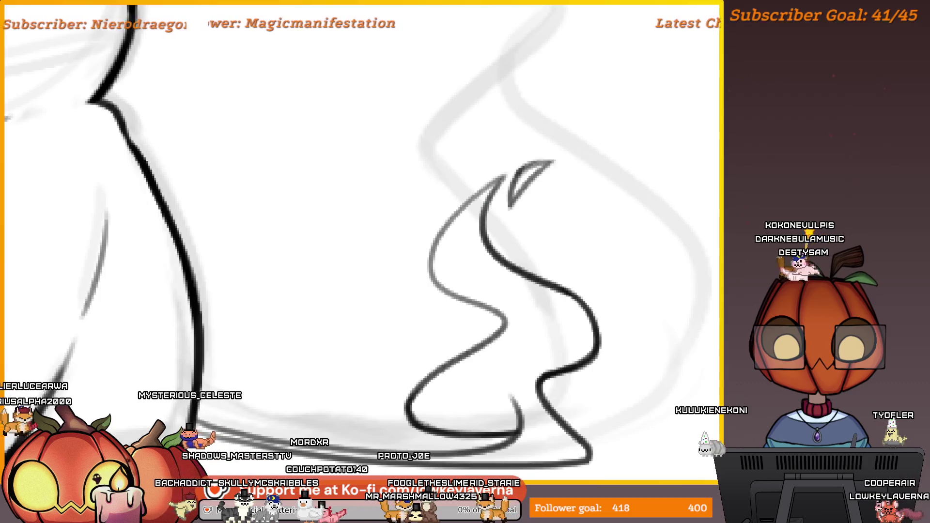
{"action": "left_click", "coordinate": [531, 267], "text": "alt"}
{"action": "left_click", "coordinate": [530, 267], "text": "alt"}
{"action": "left_click", "coordinate": [530, 267], "text": "alt"}
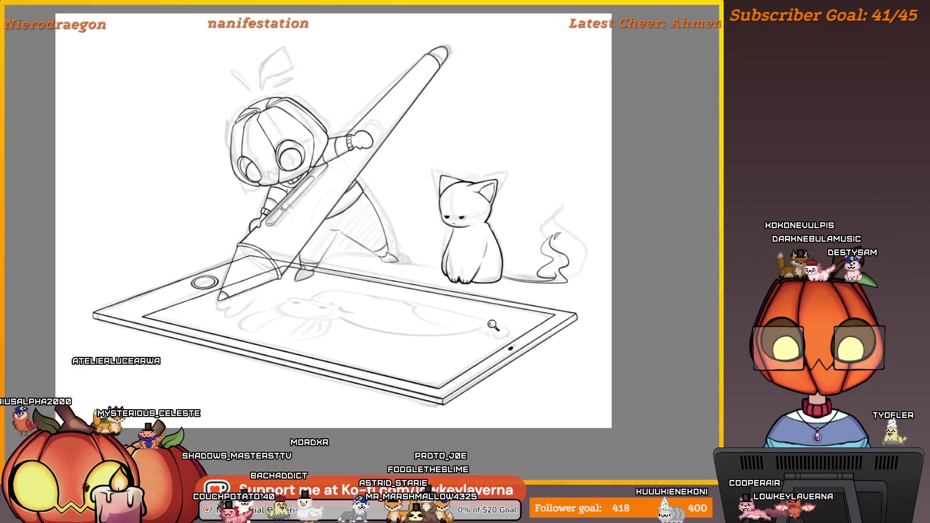
- Zoom out, hide the rough sketch lines, and fit the whole drawing in view
{"action": "left_click", "coordinate": [531, 266], "text": "alt"}
{"action": "left_click", "coordinate": [531, 267], "text": "alt"}
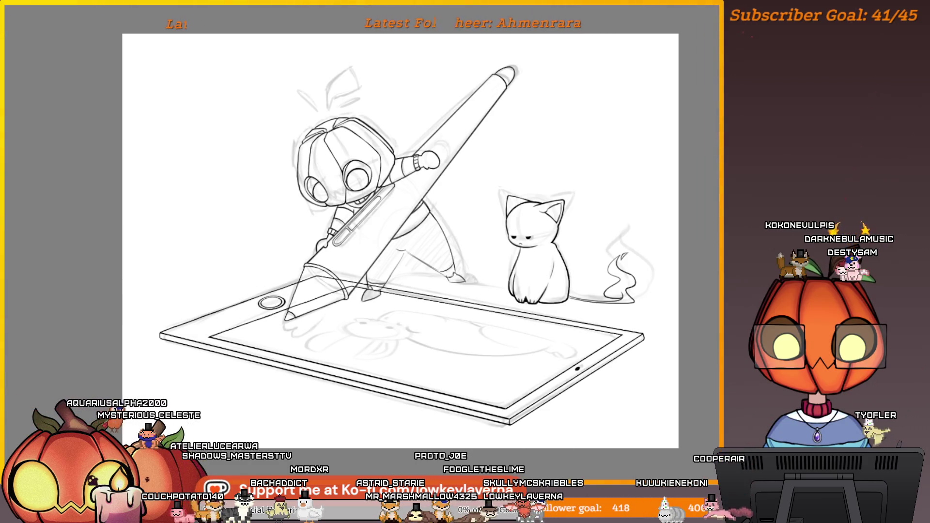
{"action": "key", "text": "Delete"}
{"action": "key", "text": "ctrl+0"}
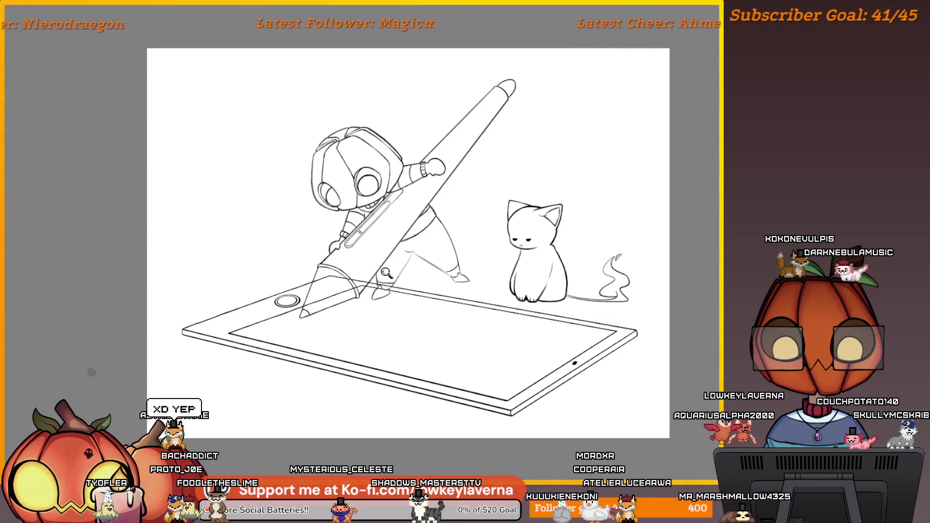
- Zoom in on the pen nib and ink over the faint diagonal lines of the foot below it
{"action": "scroll", "coordinate": [412, 223], "scroll_direction": "up", "scroll_amount": 5}
{"action": "left_click_drag", "start_coordinate": [412, 223], "coordinate": [450, 257]}
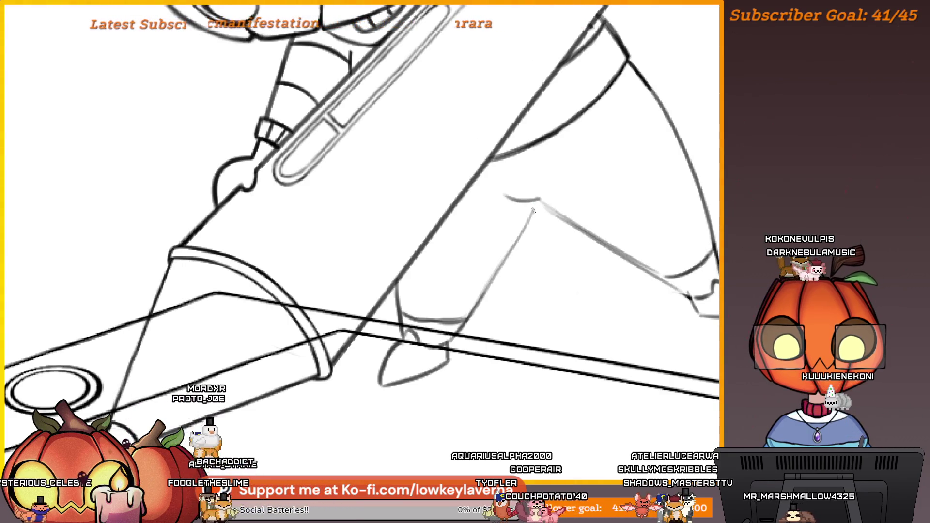
{"action": "left_click", "coordinate": [533, 229]}
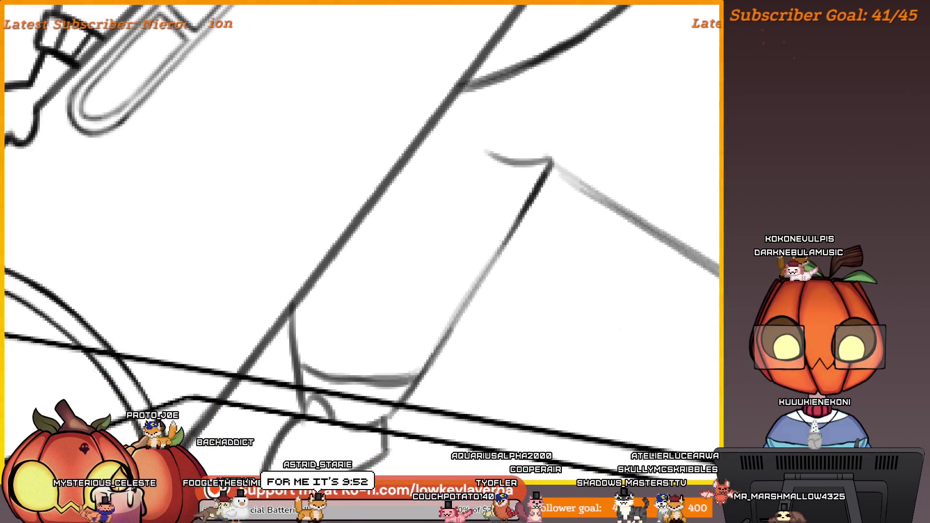
{"action": "mouse_move", "coordinate": [504, 236]}
{"action": "left_mouse_down"}
{"action": "mouse_move", "coordinate": [547, 179]}
{"action": "mouse_move", "coordinate": [447, 329]}
{"action": "left_mouse_up"}
{"action": "left_click_drag", "start_coordinate": [543, 187], "coordinate": [475, 290]}
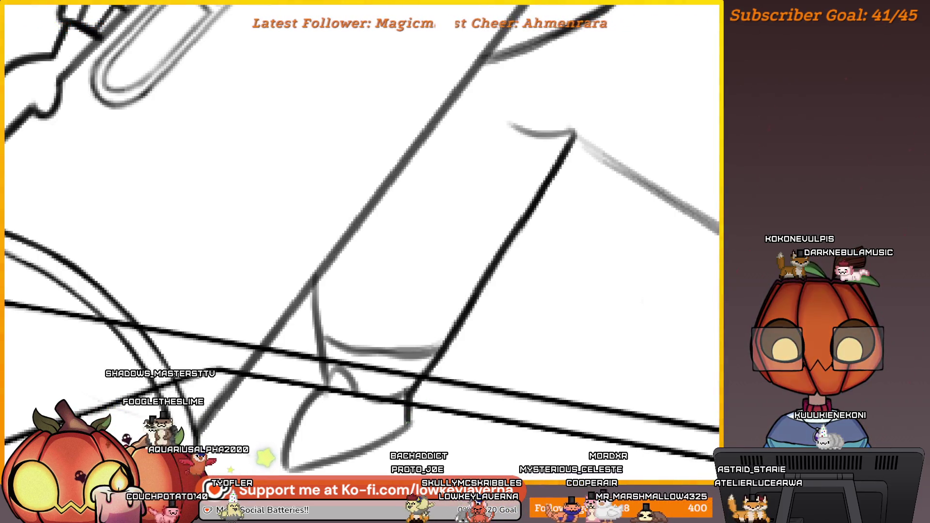
{"action": "scroll", "coordinate": [436, 417], "scroll_direction": "up", "scroll_amount": 5}
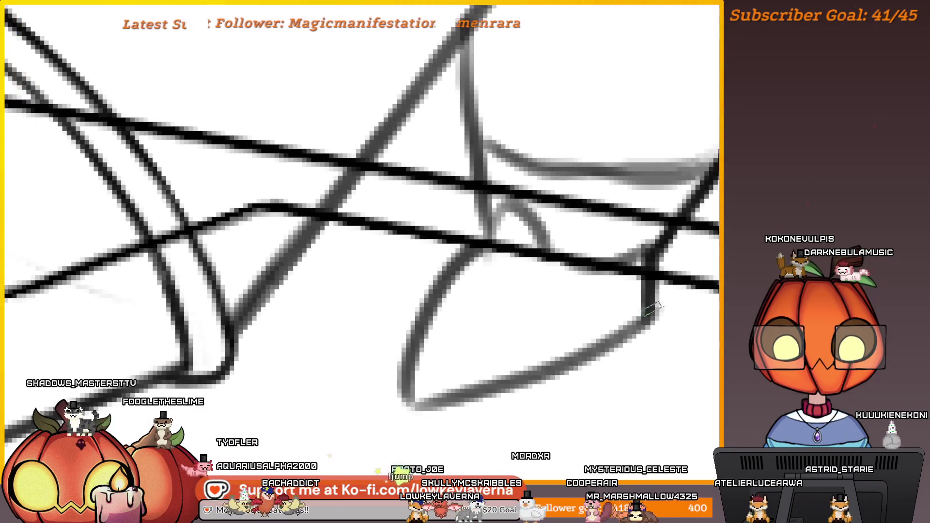
{"action": "left_click_drag", "start_coordinate": [642, 319], "coordinate": [521, 366]}
{"action": "left_click_drag", "start_coordinate": [570, 348], "coordinate": [451, 397]}
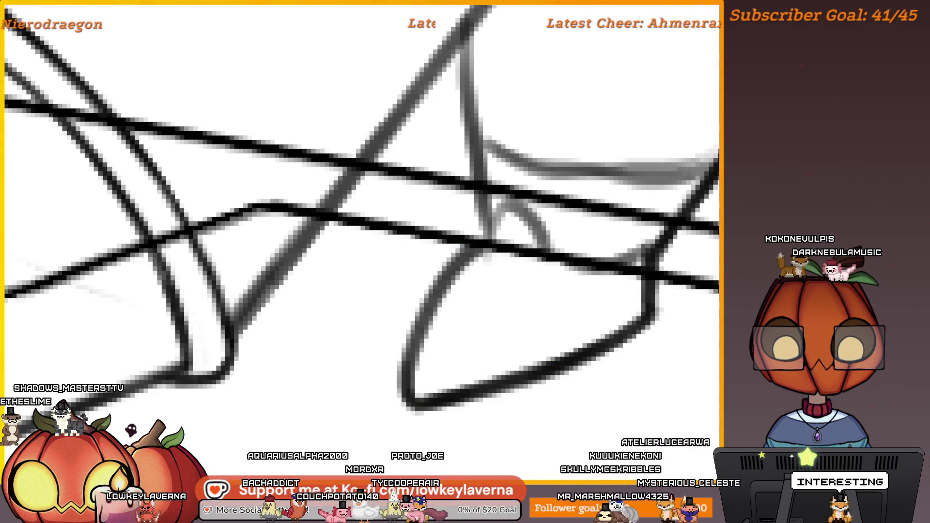
- Ink the faint curve below the pen nib, redrawing it after one undone stroke
{"action": "scroll", "coordinate": [519, 259], "scroll_direction": "down", "scroll_amount": 5}
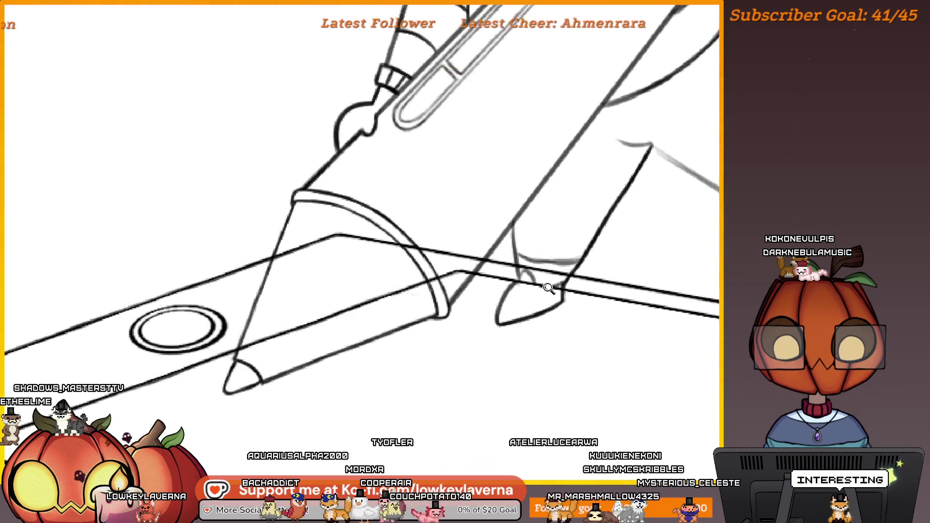
{"action": "scroll", "coordinate": [548, 288], "scroll_direction": "up", "scroll_amount": 8}
{"action": "scroll", "coordinate": [576, 316], "scroll_direction": "up", "scroll_amount": 3}
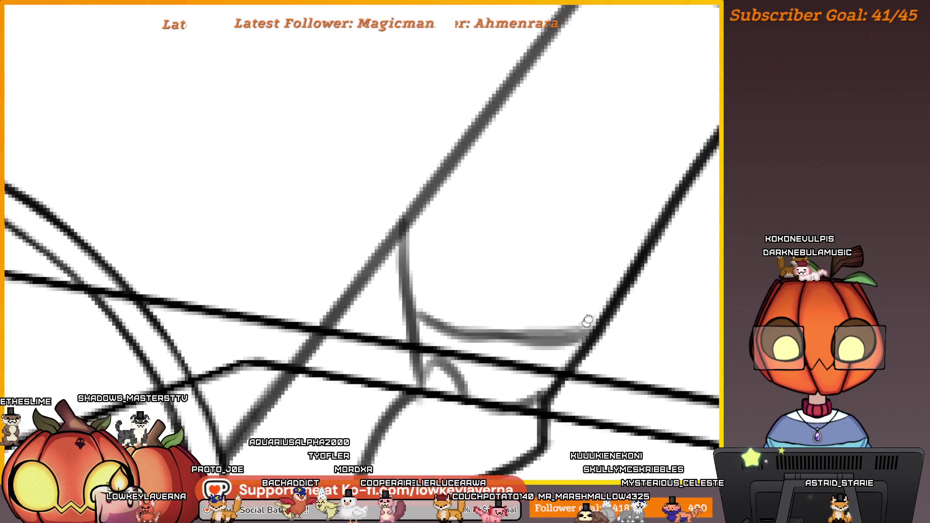
{"action": "left_click_drag", "start_coordinate": [588, 320], "coordinate": [599, 290]}
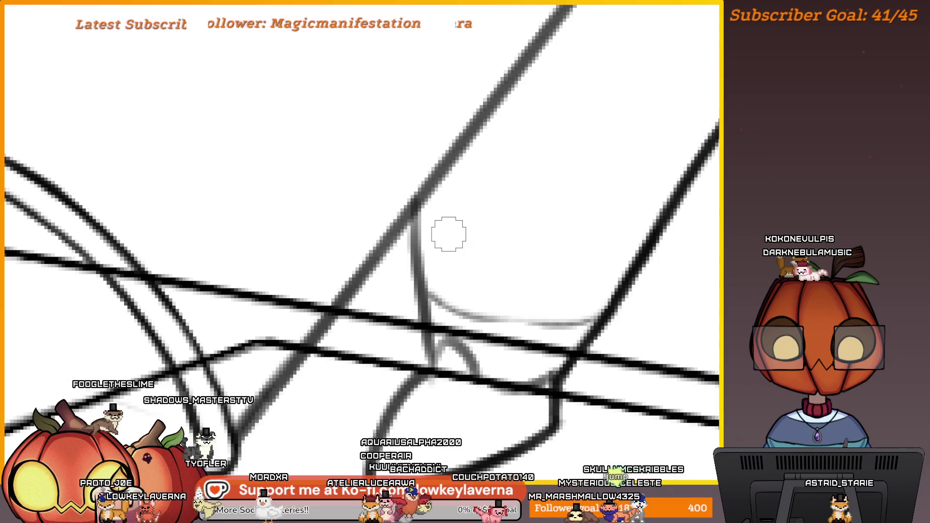
{"action": "mouse_move", "coordinate": [494, 320]}
{"action": "left_mouse_down"}
{"action": "mouse_move", "coordinate": [576, 317]}
{"action": "mouse_move", "coordinate": [428, 293]}
{"action": "left_mouse_up"}
{"action": "key", "text": "ctrl+z"}
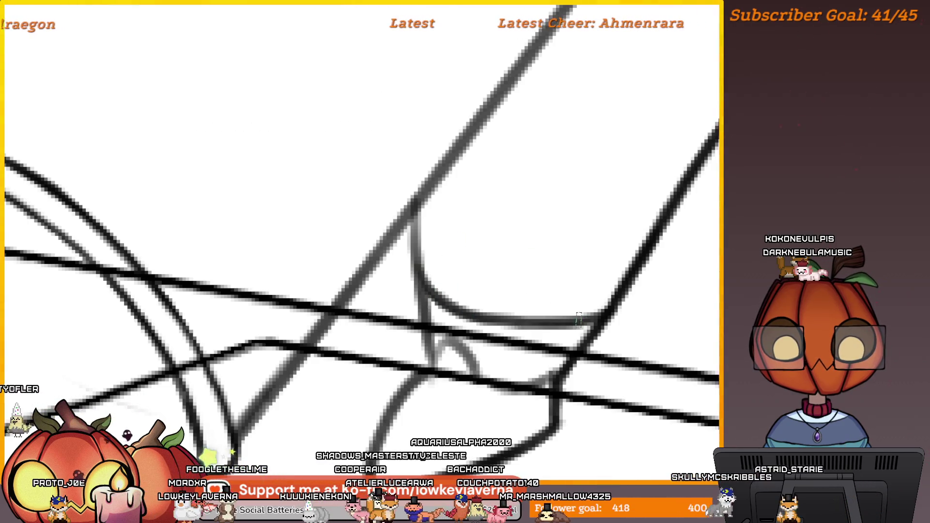
{"action": "left_click_drag", "start_coordinate": [564, 322], "coordinate": [447, 299]}
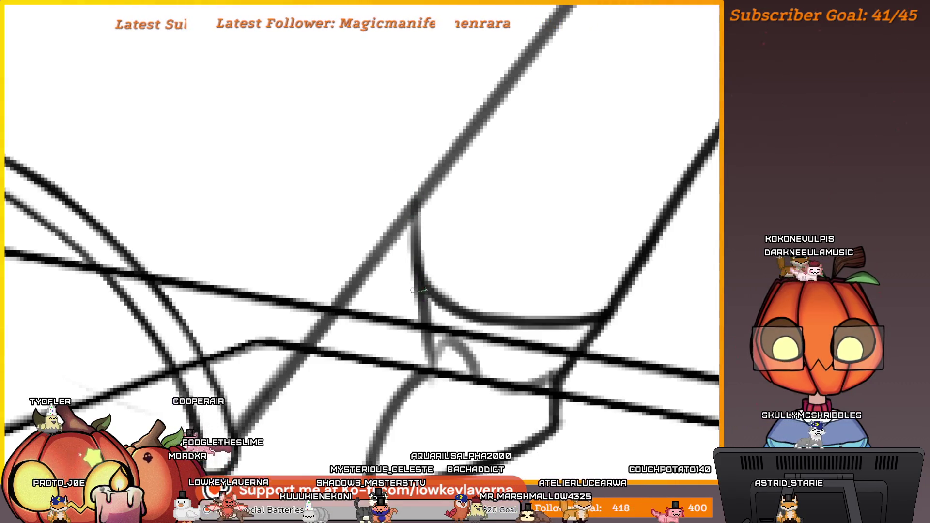
{"action": "scroll", "coordinate": [431, 211], "scroll_direction": "down", "scroll_amount": 5}
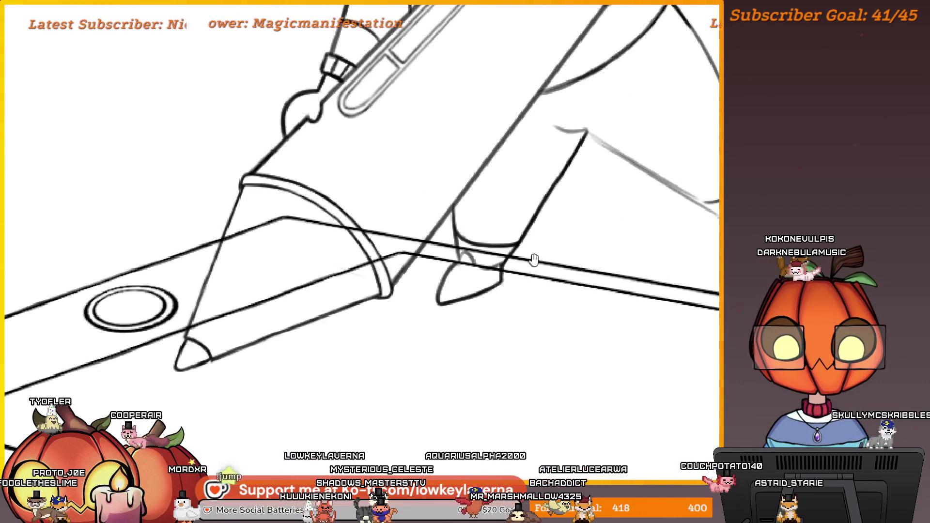
{"action": "scroll", "coordinate": [533, 260], "scroll_direction": "up", "scroll_amount": 3}
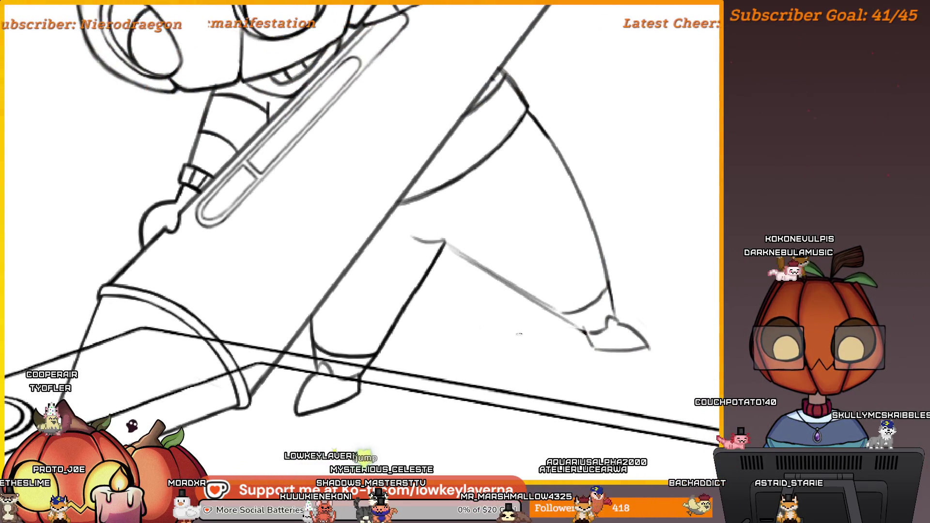
- Return the canvas to normal orientation and hide the tablet outline
{"action": "key", "text": "m"}
{"action": "scroll", "coordinate": [361, 358], "scroll_direction": "down", "scroll_amount": 5}
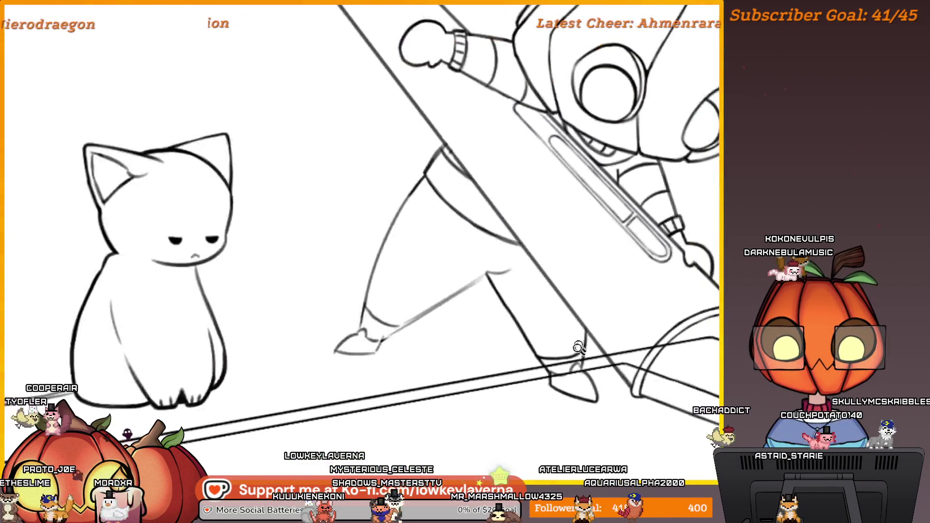
{"action": "scroll", "coordinate": [573, 336], "scroll_direction": "up", "scroll_amount": 1}
{"action": "left_click_drag", "start_coordinate": [573, 336], "coordinate": [571, 334]}
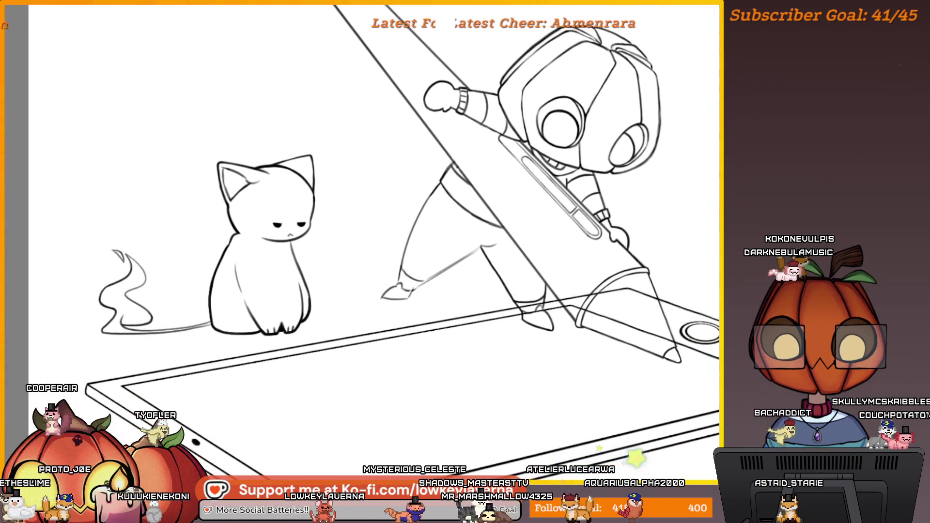
{"action": "key", "text": "Delete"}
{"action": "scroll", "coordinate": [525, 296], "scroll_direction": "down", "scroll_amount": 1}
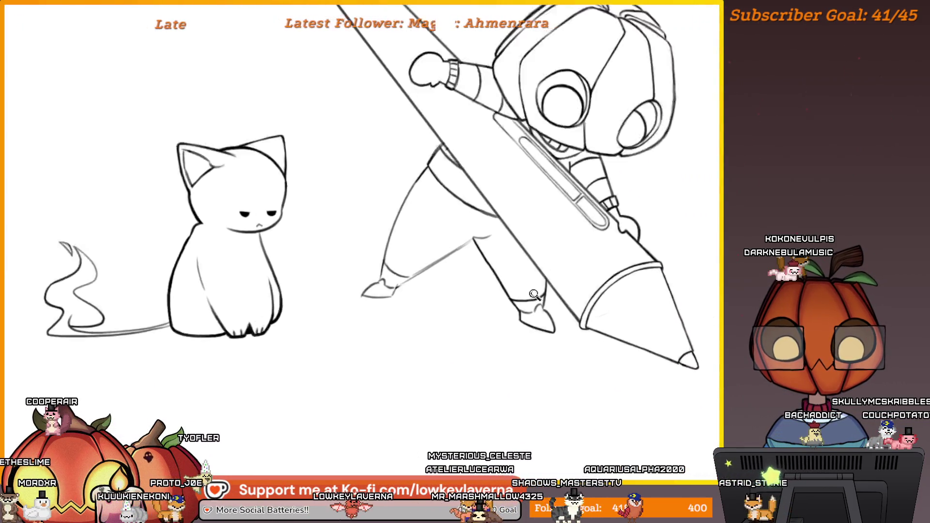
{"action": "scroll", "coordinate": [525, 296], "scroll_direction": "up", "scroll_amount": 5}
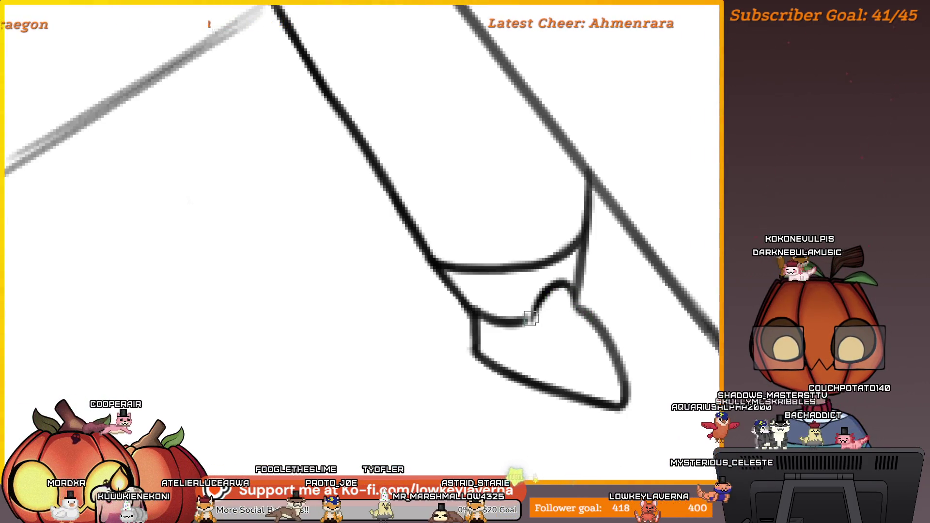
- Ink a dark stroke over the faint shin line of the forward leg
{"action": "scroll", "coordinate": [565, 320], "scroll_direction": "left", "scroll_amount": 2}
{"action": "left_click_drag", "start_coordinate": [585, 323], "coordinate": [551, 335]}
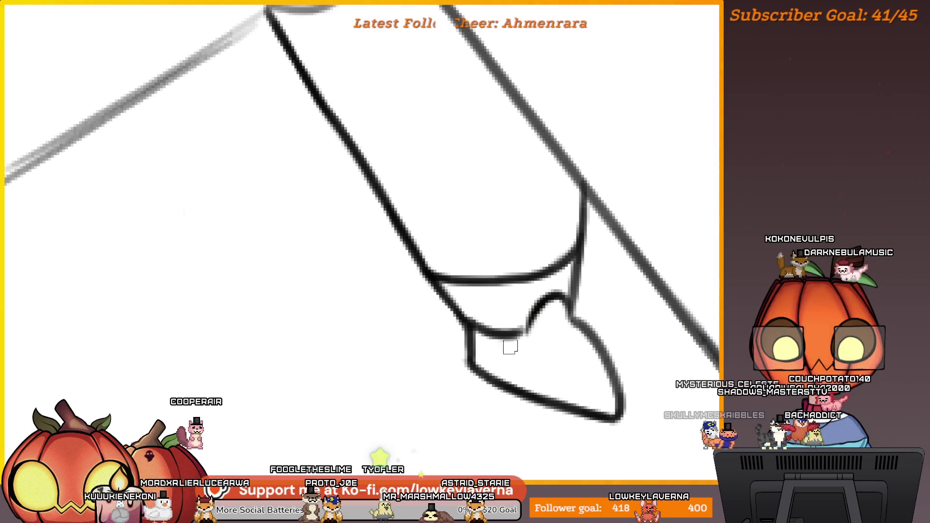
{"action": "scroll", "coordinate": [559, 300], "scroll_direction": "down", "scroll_amount": 3}
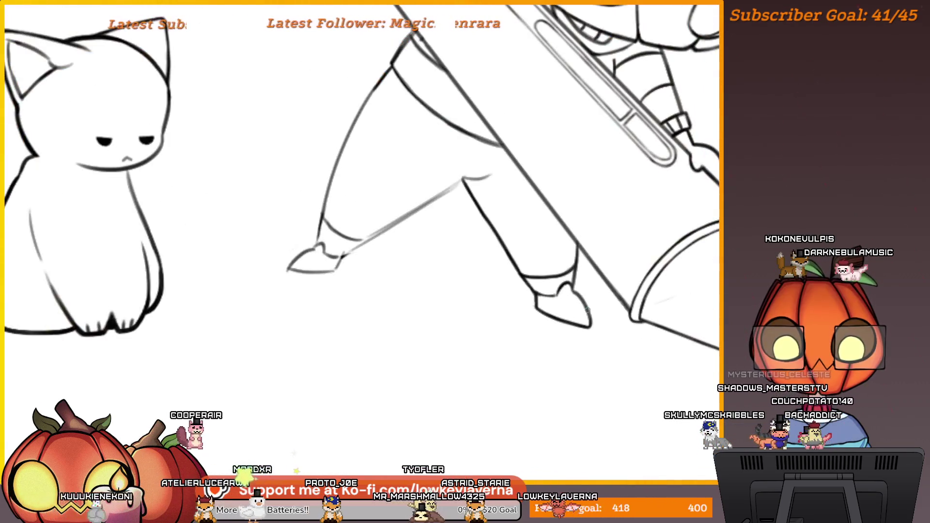
{"action": "scroll", "coordinate": [561, 322], "scroll_direction": "up", "scroll_amount": 4}
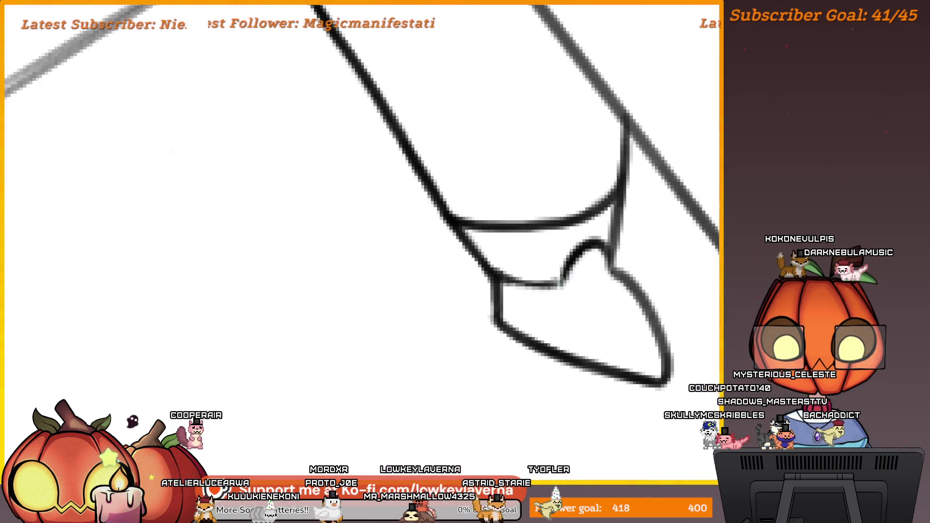
{"action": "scroll", "coordinate": [601, 247], "scroll_direction": "down", "scroll_amount": 3}
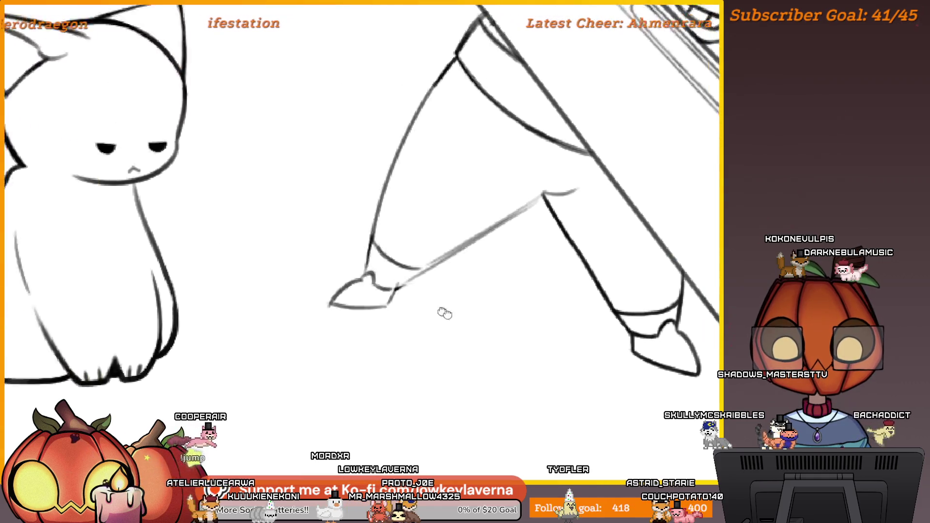
{"action": "scroll", "coordinate": [442, 311], "scroll_direction": "up", "scroll_amount": 3}
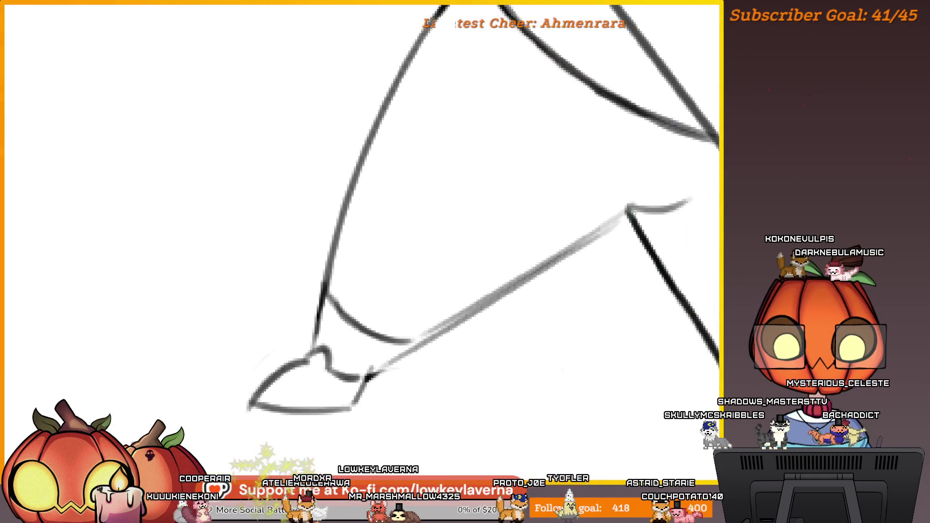
{"action": "left_click_drag", "start_coordinate": [618, 217], "coordinate": [361, 381]}
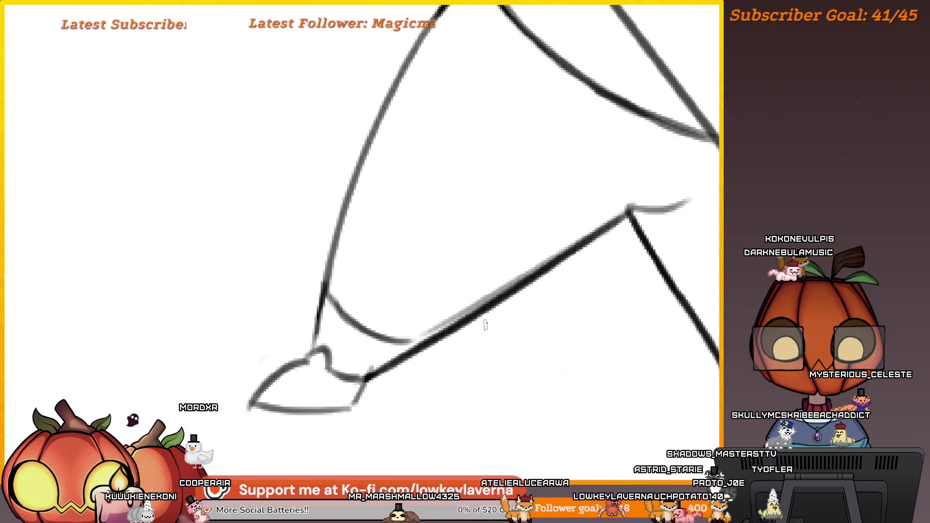
- Trace the faint leg line down to the foot in dark ink, then check the knee area
{"action": "scroll", "coordinate": [486, 325], "scroll_direction": "up", "scroll_amount": 3}
{"action": "left_click_drag", "start_coordinate": [424, 55], "coordinate": [278, 415]}
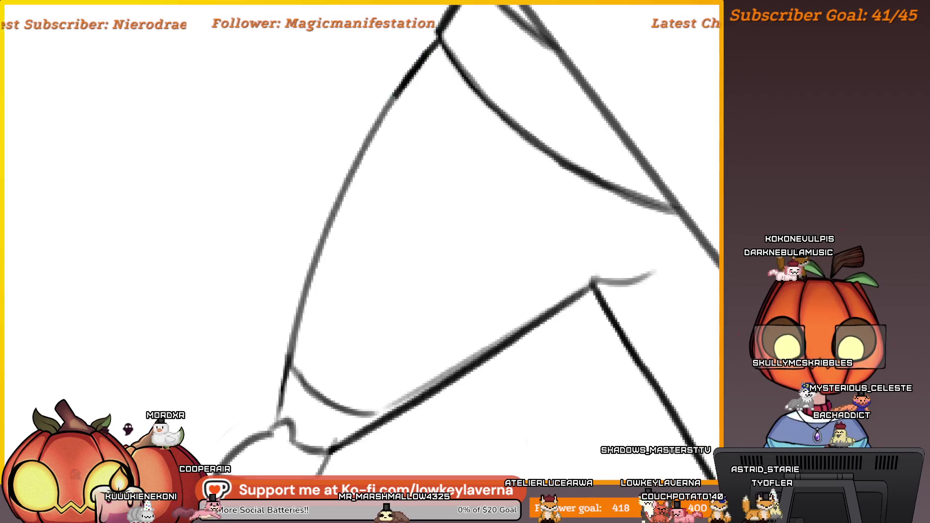
{"action": "scroll", "coordinate": [425, 294], "scroll_direction": "down", "scroll_amount": 4}
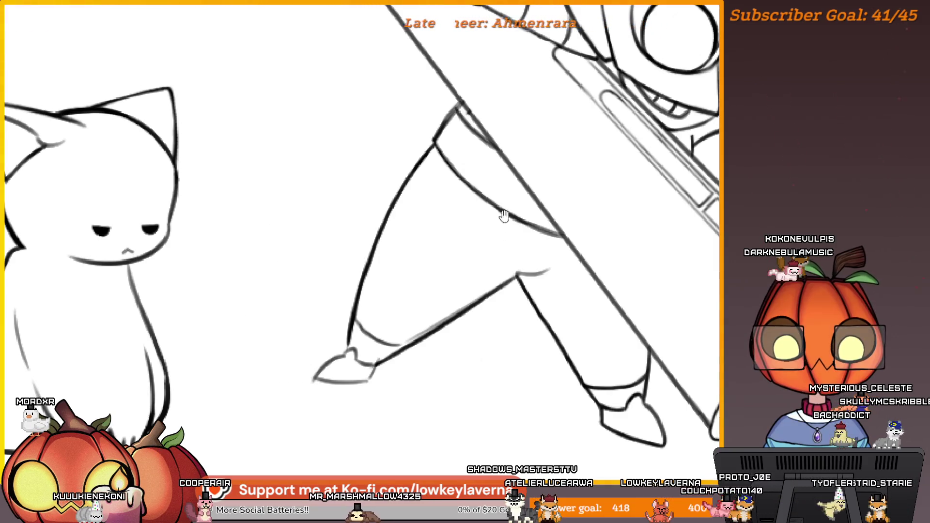
{"action": "scroll", "coordinate": [461, 176], "scroll_direction": "up", "scroll_amount": 5}
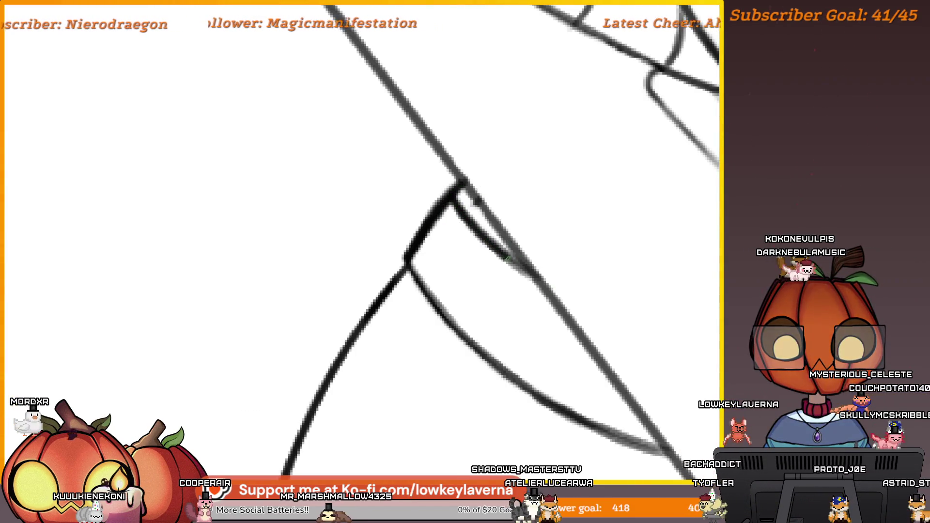
{"action": "mouse_move", "coordinate": [499, 266]}
{"action": "left_mouse_down"}
{"action": "mouse_move", "coordinate": [317, 138]}
{"action": "mouse_move", "coordinate": [395, 256]}
{"action": "mouse_move", "coordinate": [530, 336]}
{"action": "left_mouse_up"}
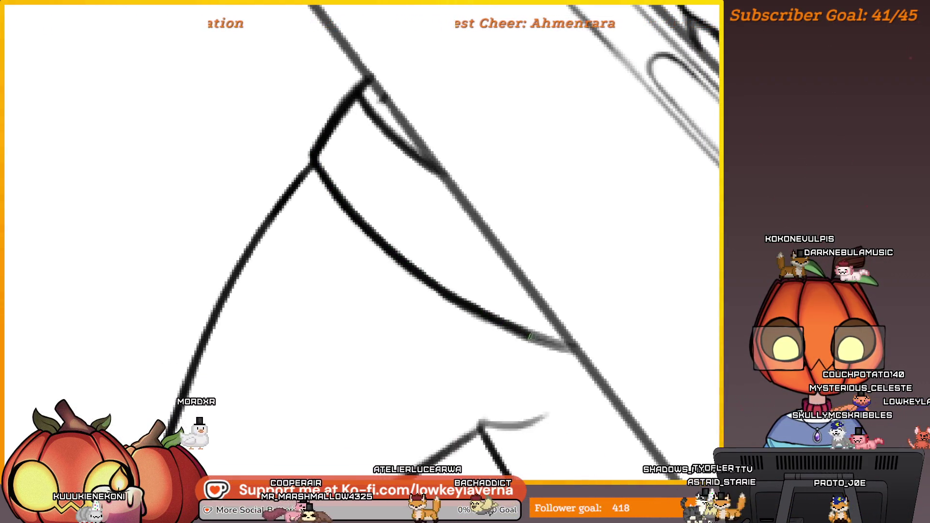
{"action": "scroll", "coordinate": [541, 313], "scroll_direction": "down", "scroll_amount": 10}
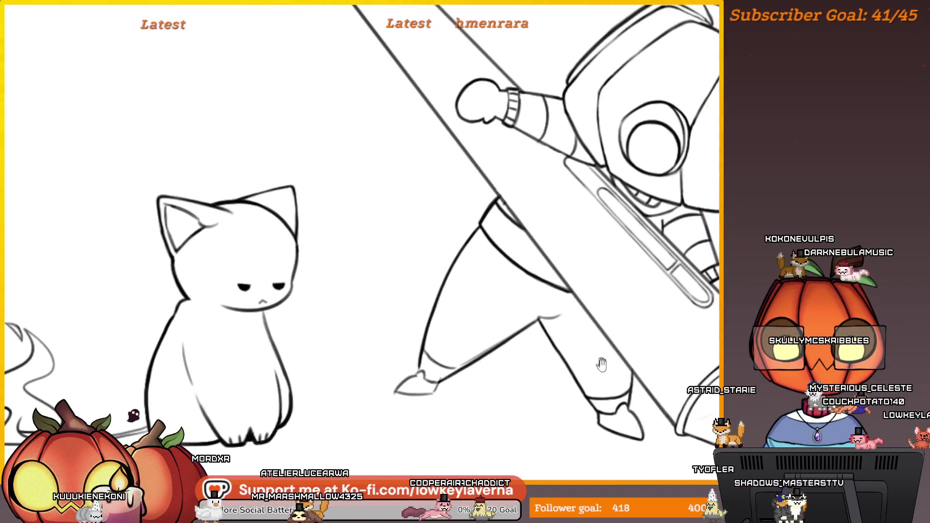
- Ink the forward shoe's edge over its faint sketch line
{"action": "left_click_drag", "start_coordinate": [479, 395], "coordinate": [574, 389]}
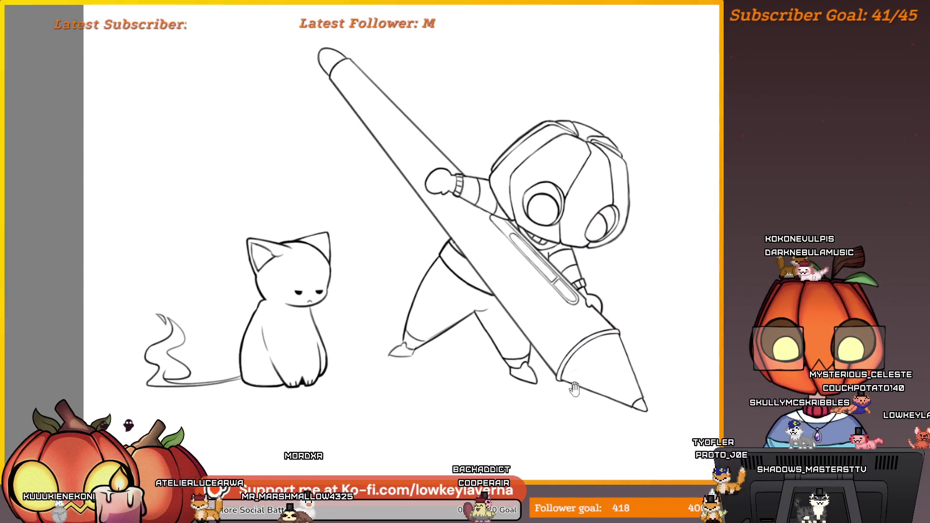
{"action": "scroll", "coordinate": [576, 373], "scroll_direction": "up", "scroll_amount": 4}
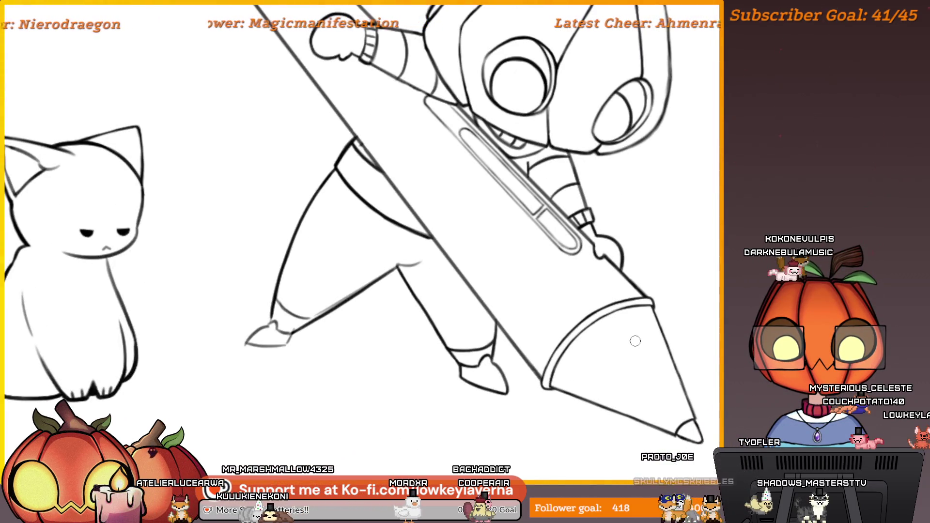
{"action": "scroll", "coordinate": [461, 373], "scroll_direction": "down", "scroll_amount": 2}
{"action": "scroll", "coordinate": [490, 257], "scroll_direction": "up", "scroll_amount": 6}
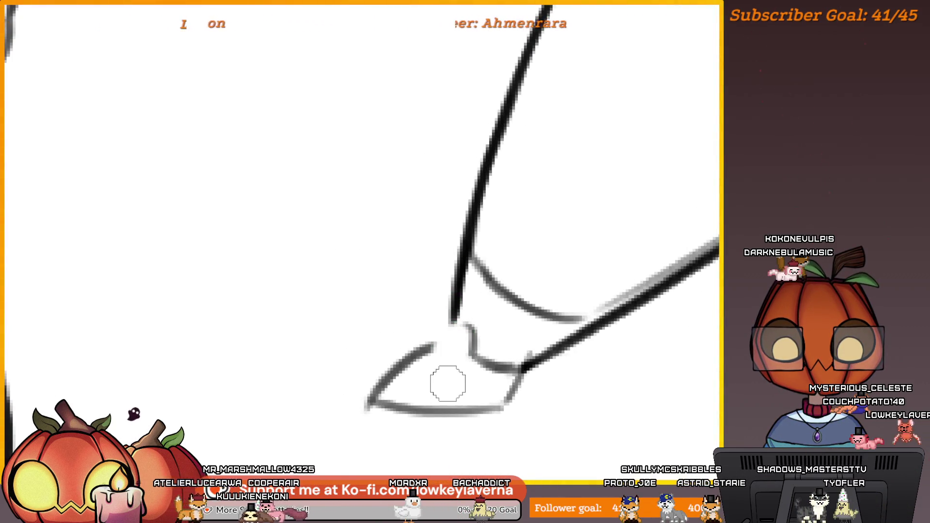
{"action": "scroll", "coordinate": [469, 355], "scroll_direction": "up", "scroll_amount": 3}
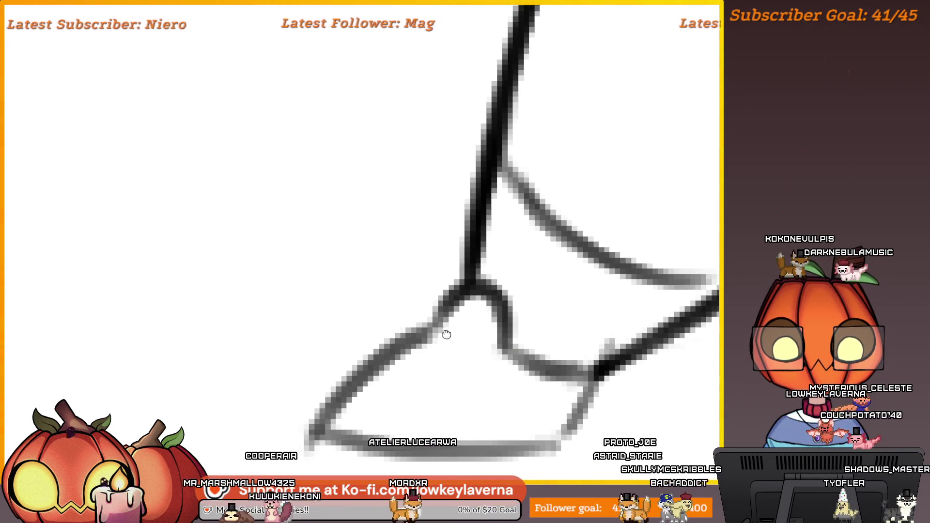
{"action": "left_click_drag", "start_coordinate": [521, 252], "coordinate": [368, 388]}
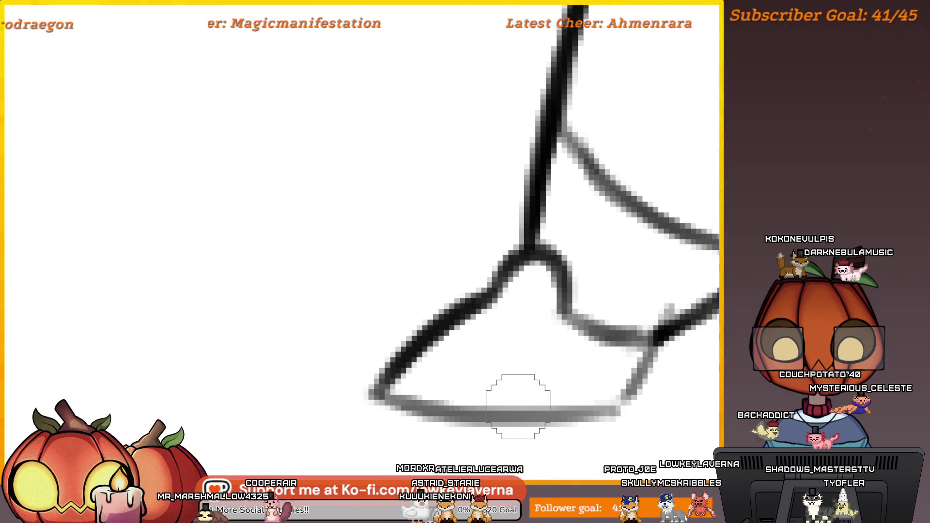
{"action": "left_click_drag", "start_coordinate": [518, 407], "coordinate": [291, 387]}
- Ink the pale middle of the shoe's sole, plus the lower foot line and toe edge
{"action": "scroll", "coordinate": [415, 270], "scroll_direction": "down", "scroll_amount": 3}
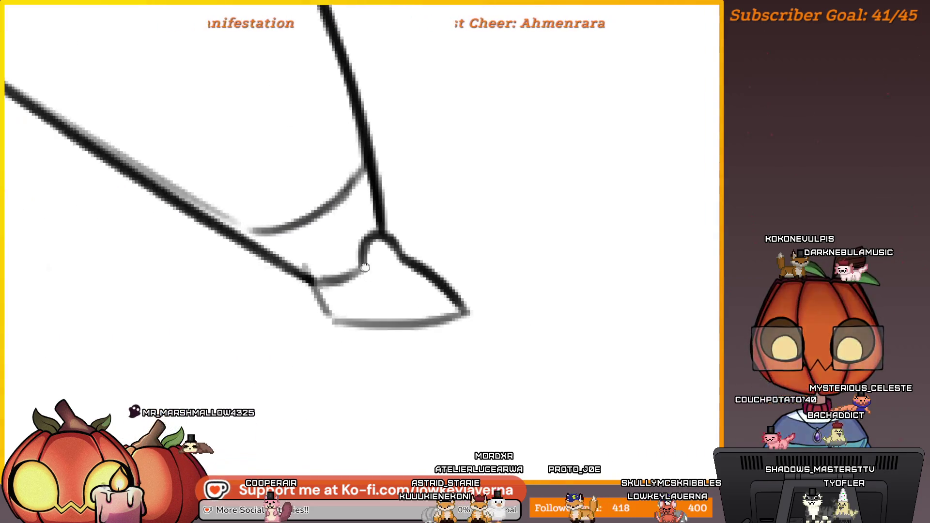
{"action": "left_click_drag", "start_coordinate": [365, 267], "coordinate": [438, 248]}
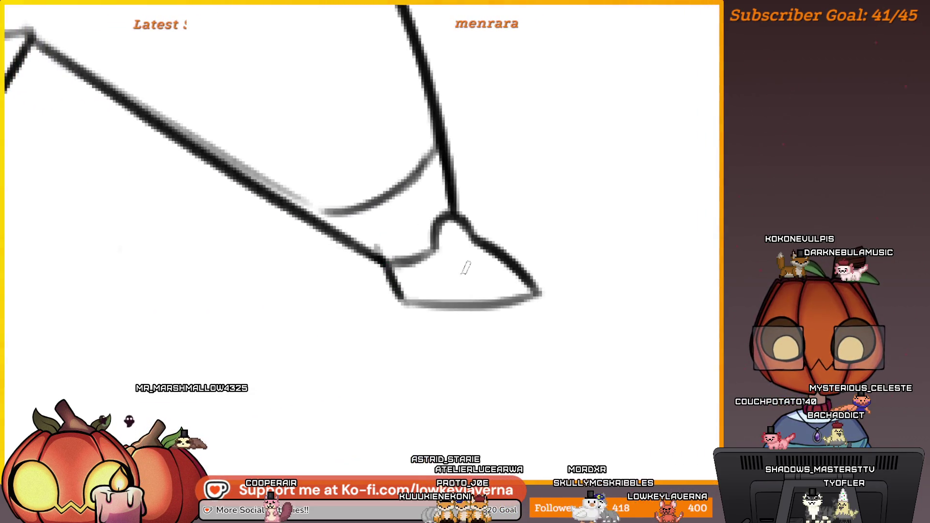
{"action": "scroll", "coordinate": [465, 268], "scroll_direction": "down", "scroll_amount": 5}
{"action": "scroll", "coordinate": [476, 374], "scroll_direction": "up", "scroll_amount": 5}
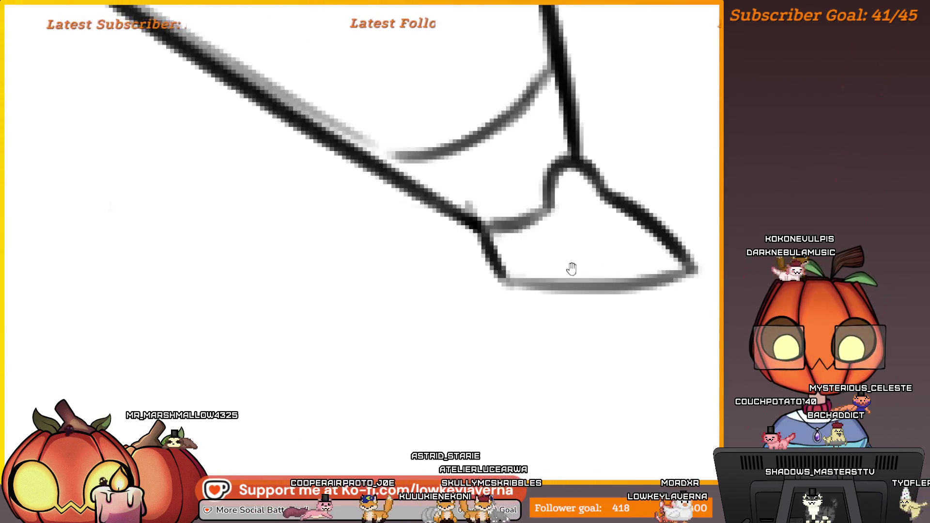
{"action": "mouse_move", "coordinate": [633, 291]}
{"action": "left_mouse_down"}
{"action": "mouse_move", "coordinate": [614, 321]}
{"action": "mouse_move", "coordinate": [633, 343]}
{"action": "left_mouse_up"}
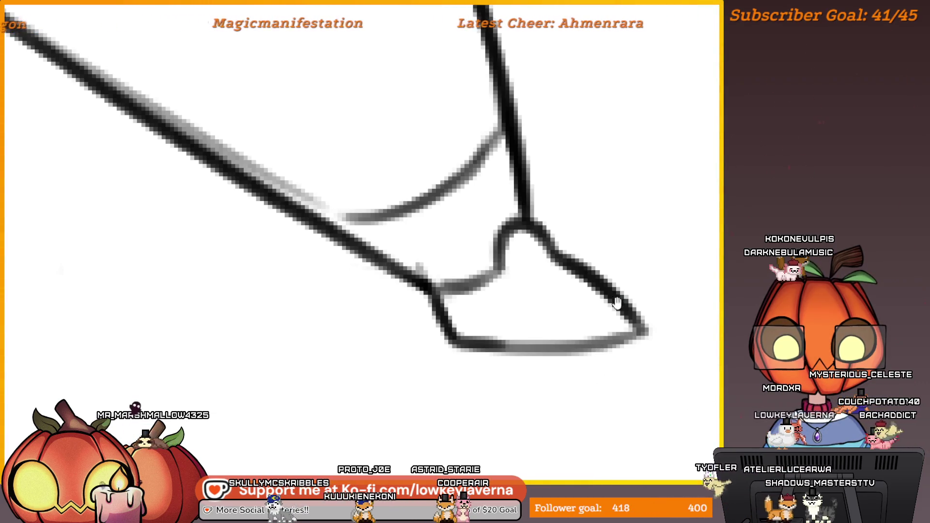
{"action": "left_click_drag", "start_coordinate": [617, 303], "coordinate": [634, 300]}
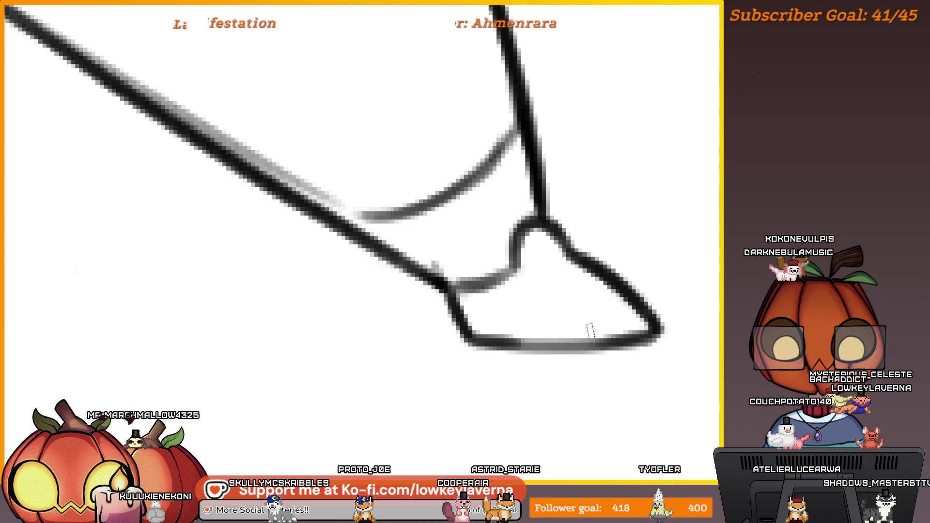
{"action": "left_click_drag", "start_coordinate": [508, 345], "coordinate": [602, 342]}
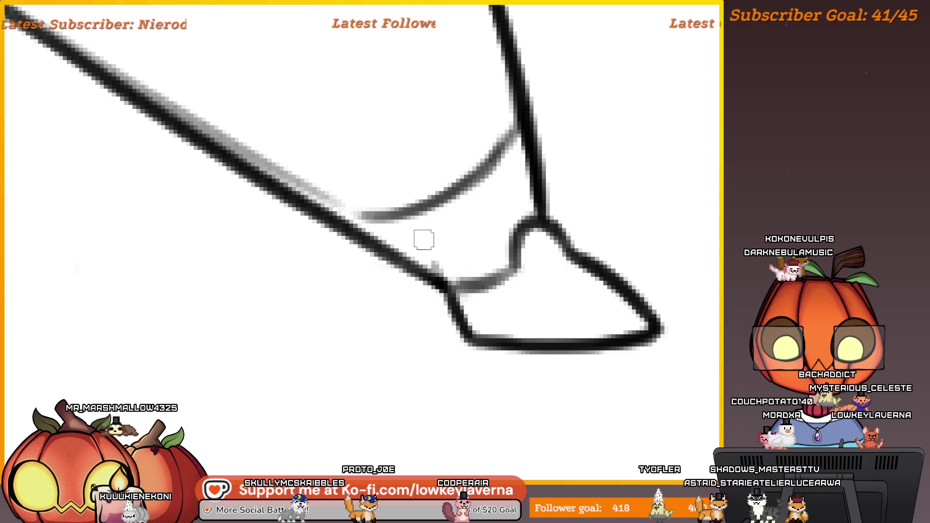
{"action": "left_click_drag", "start_coordinate": [512, 263], "coordinate": [537, 301]}
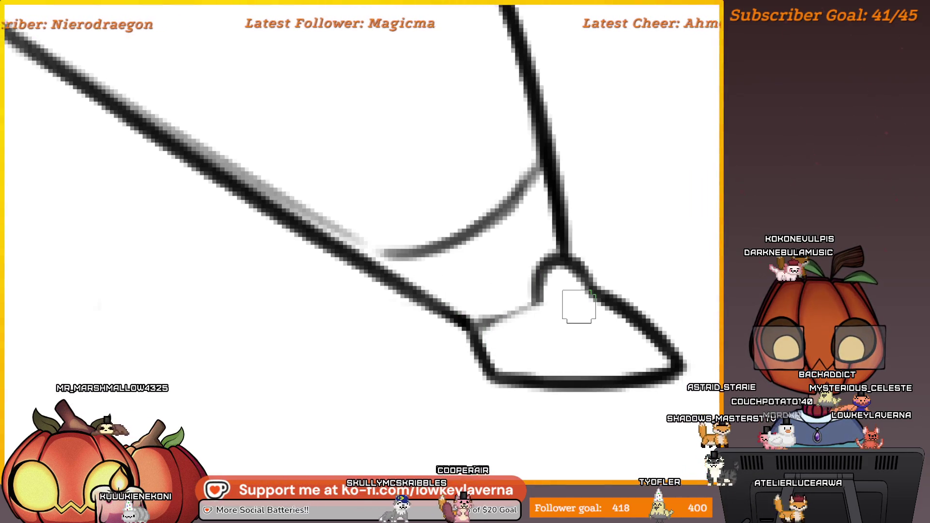
{"action": "left_click_drag", "start_coordinate": [474, 324], "coordinate": [542, 303]}
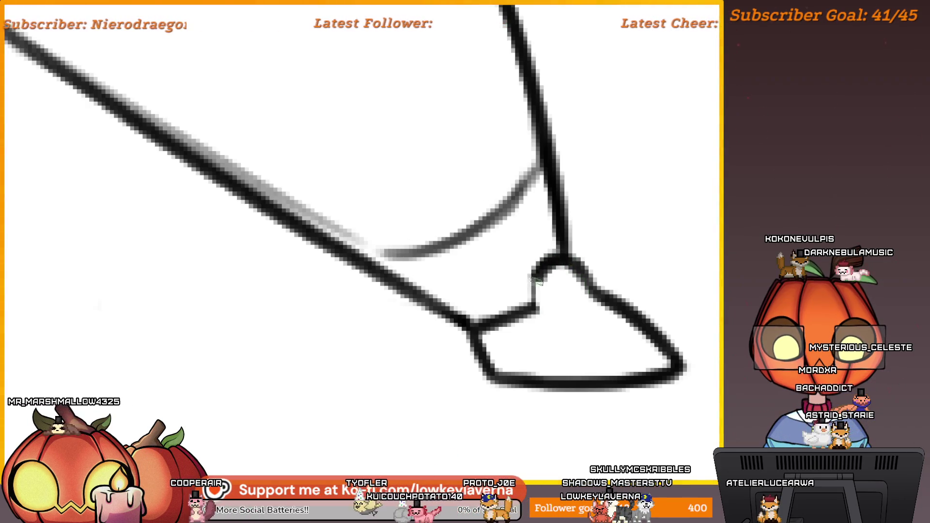
{"action": "scroll", "coordinate": [564, 250], "scroll_direction": "down", "scroll_amount": 5}
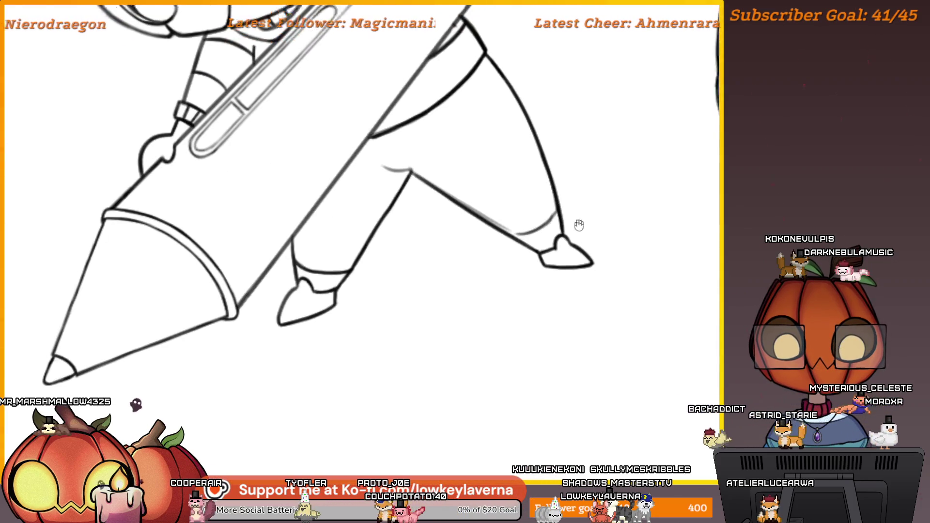
{"action": "scroll", "coordinate": [575, 252], "scroll_direction": "down", "scroll_amount": 5}
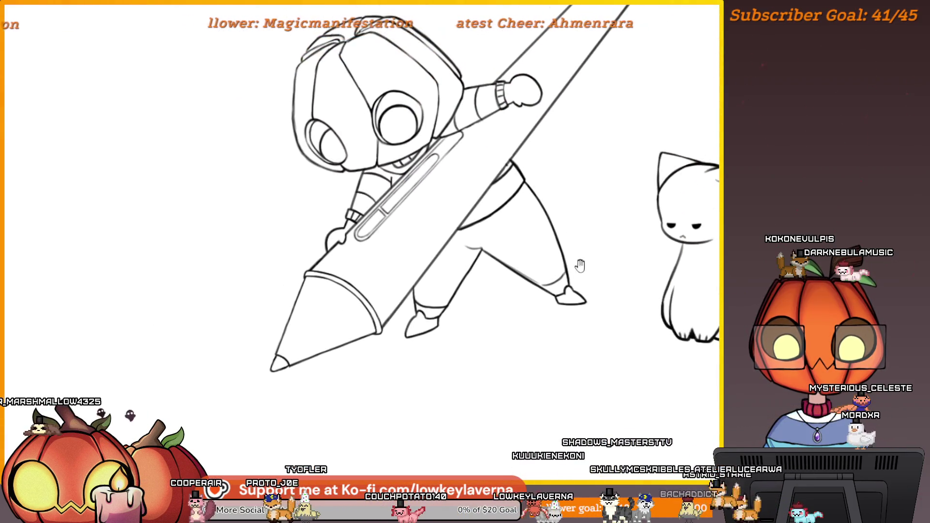
{"action": "scroll", "coordinate": [576, 261], "scroll_direction": "down", "scroll_amount": 3}
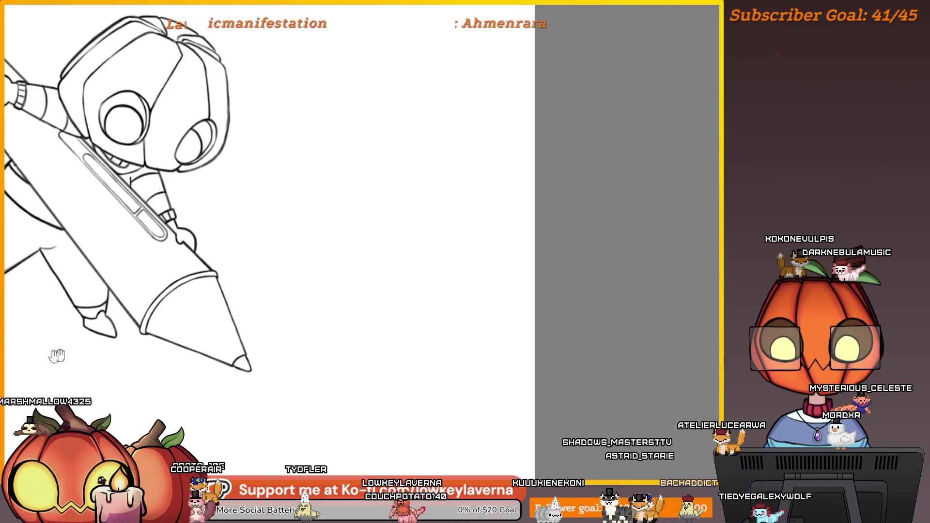
{"action": "key", "text": "m"}
{"action": "scroll", "coordinate": [567, 252], "scroll_direction": "up", "scroll_amount": 10}
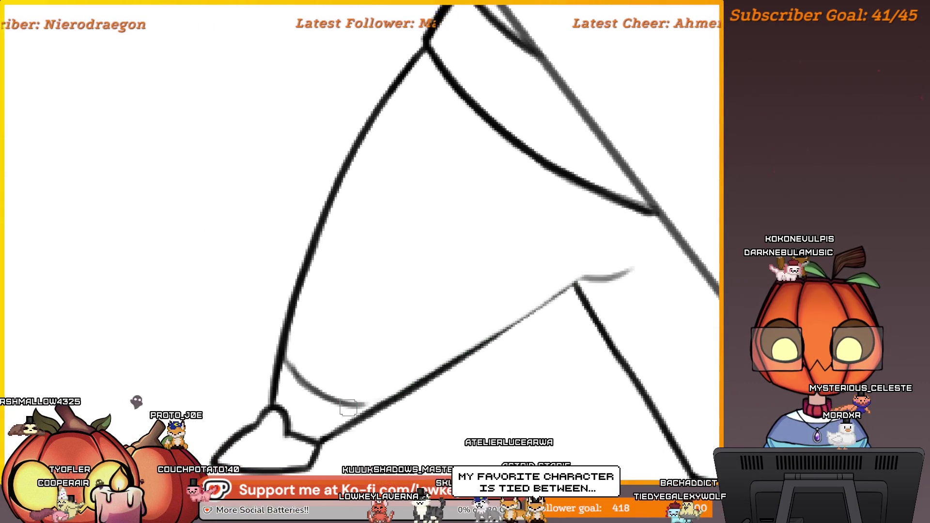
{"action": "scroll", "coordinate": [535, 320], "scroll_direction": "up", "scroll_amount": 1}
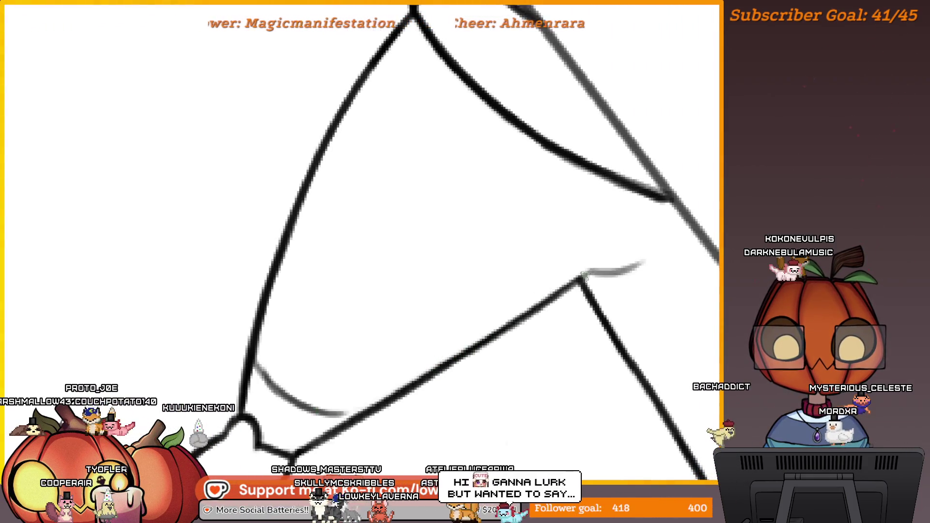
{"action": "left_click_drag", "start_coordinate": [600, 262], "coordinate": [583, 275]}
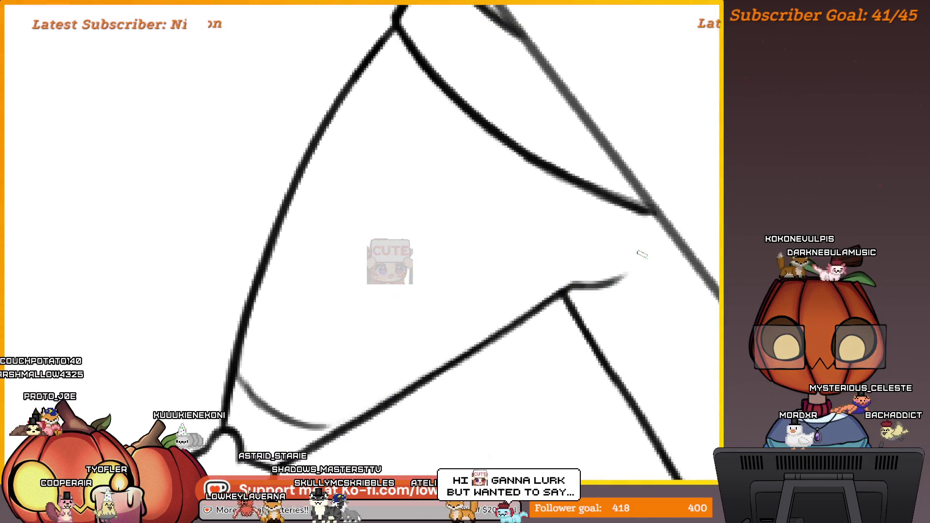
{"action": "mouse_move", "coordinate": [635, 245]}
{"action": "left_mouse_down"}
{"action": "mouse_move", "coordinate": [623, 297]}
{"action": "mouse_move", "coordinate": [476, 366]}
{"action": "left_mouse_up"}
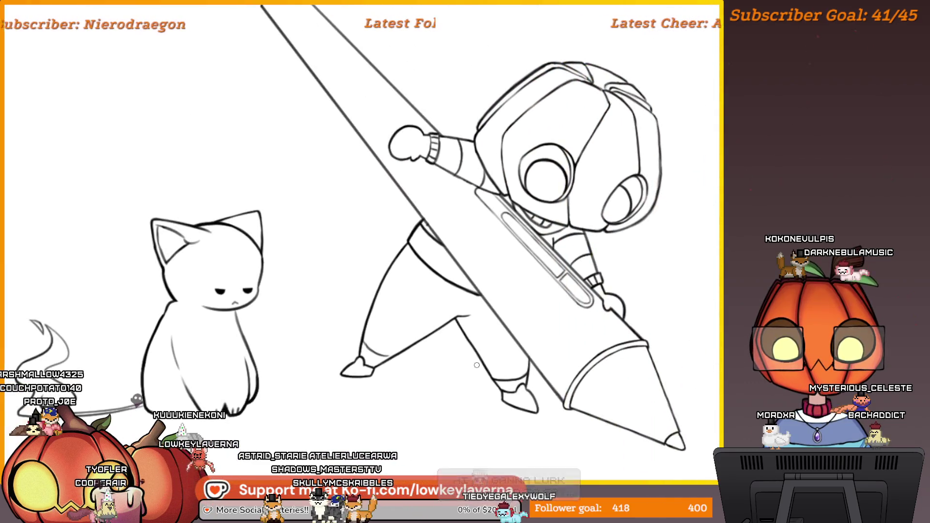
{"action": "left_click_drag", "start_coordinate": [577, 287], "coordinate": [524, 336]}
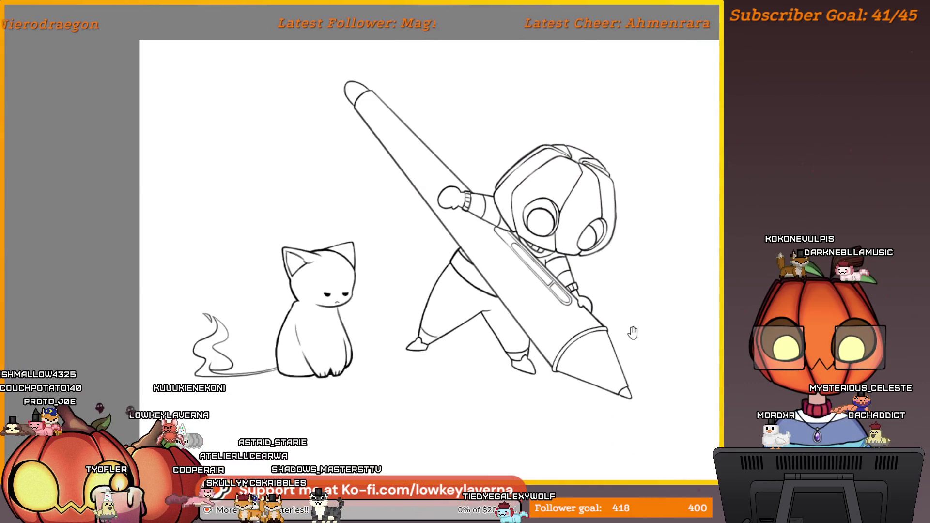
{"action": "left_click_drag", "start_coordinate": [633, 332], "coordinate": [613, 318]}
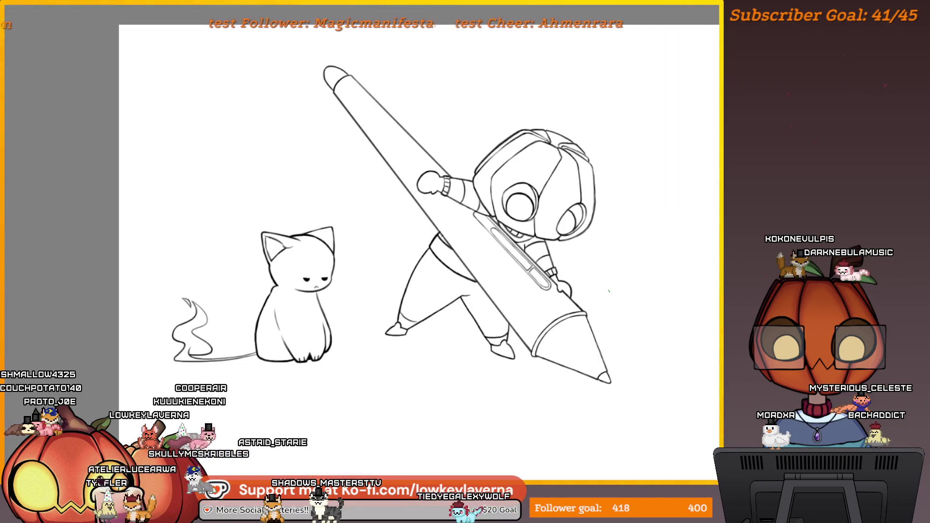
{"action": "key", "text": "ctrl+z"}
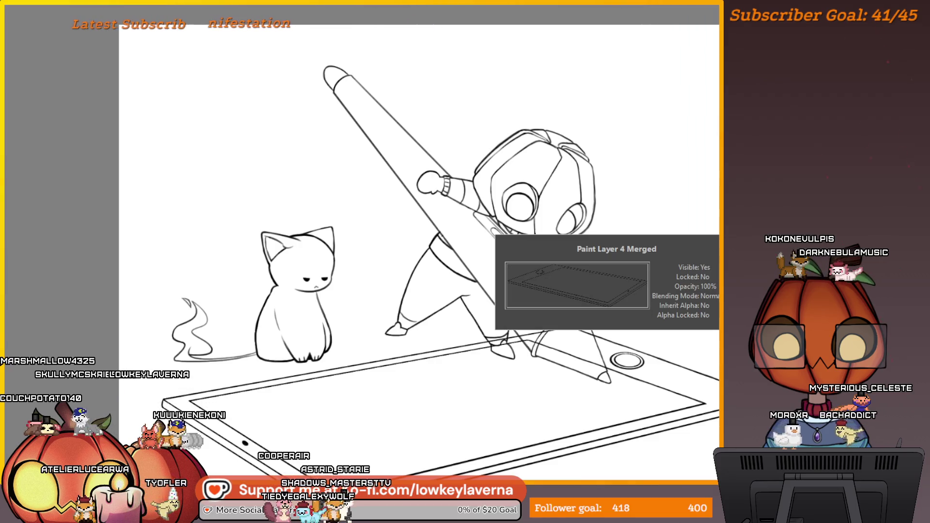
{"action": "scroll", "coordinate": [453, 266], "scroll_direction": "down", "scroll_amount": 4}
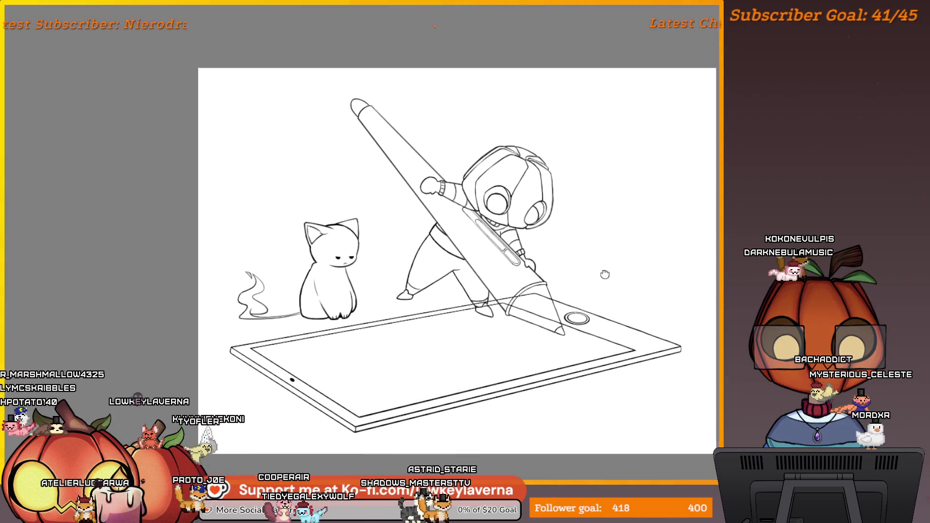
{"action": "key", "text": "ctrl+z"}
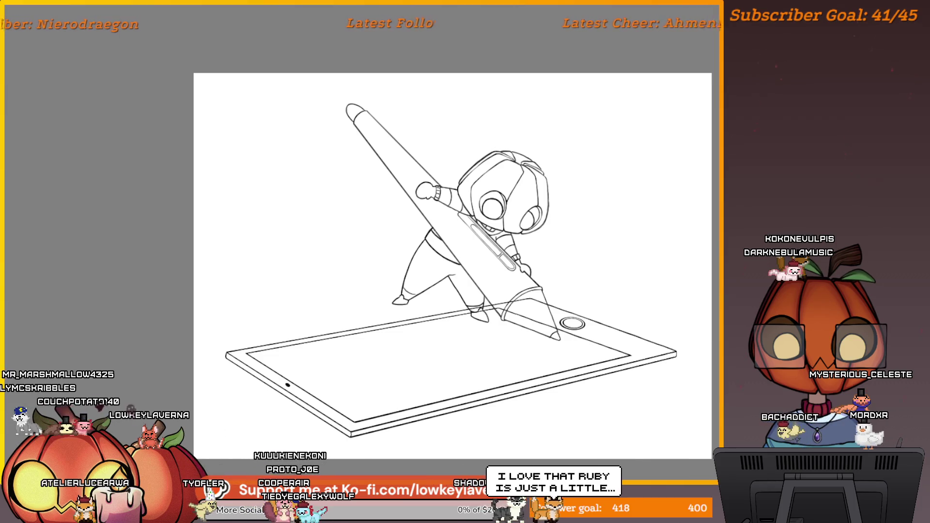
{"action": "key", "text": "ctrl+shift+z"}
{"action": "key", "text": "ctrl+z"}
{"action": "key", "text": "ctrl+shift+z"}
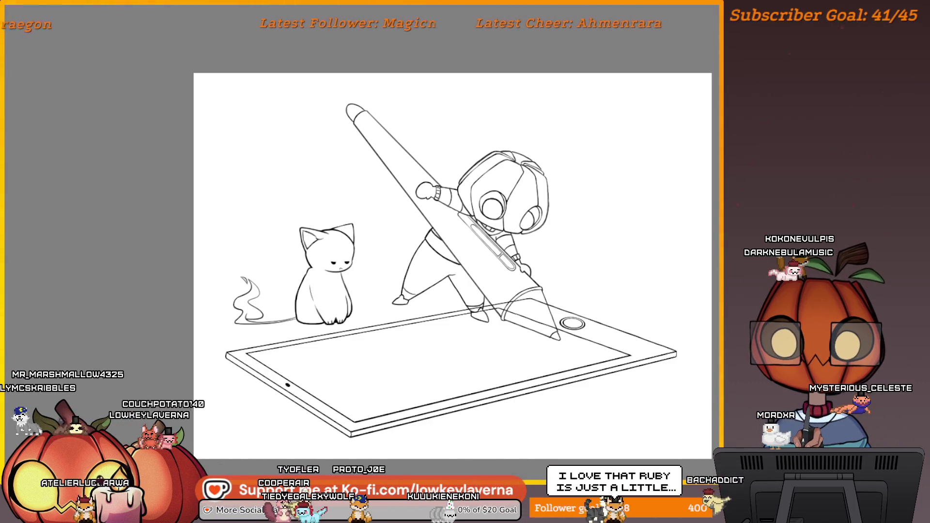
{"action": "scroll", "coordinate": [478, 226], "scroll_direction": "up", "scroll_amount": 3}
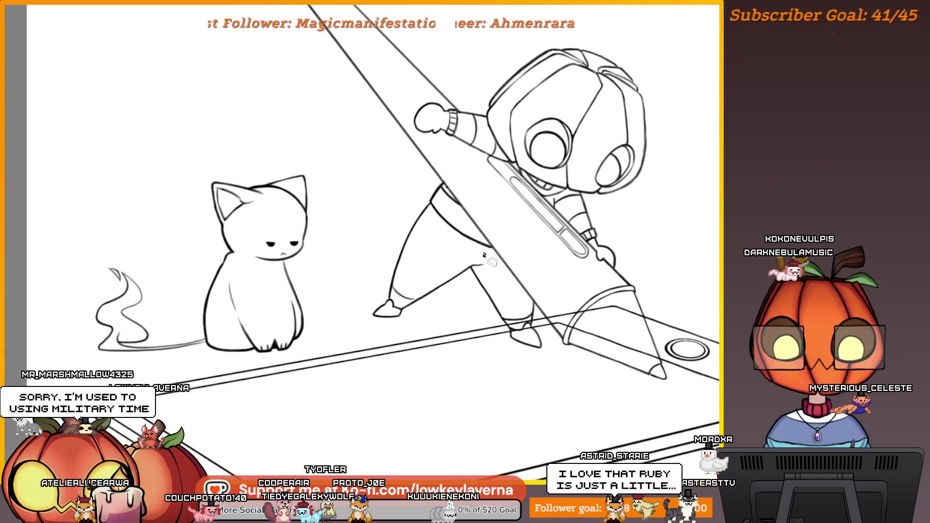
- Lasso the artist's legs, stretch them slightly downward with a transform, and mirror the view to check
{"action": "mouse_move", "coordinate": [476, 271]}
{"action": "left_mouse_down"}
{"action": "mouse_move", "coordinate": [489, 266]}
{"action": "mouse_move", "coordinate": [432, 207]}
{"action": "left_mouse_up"}
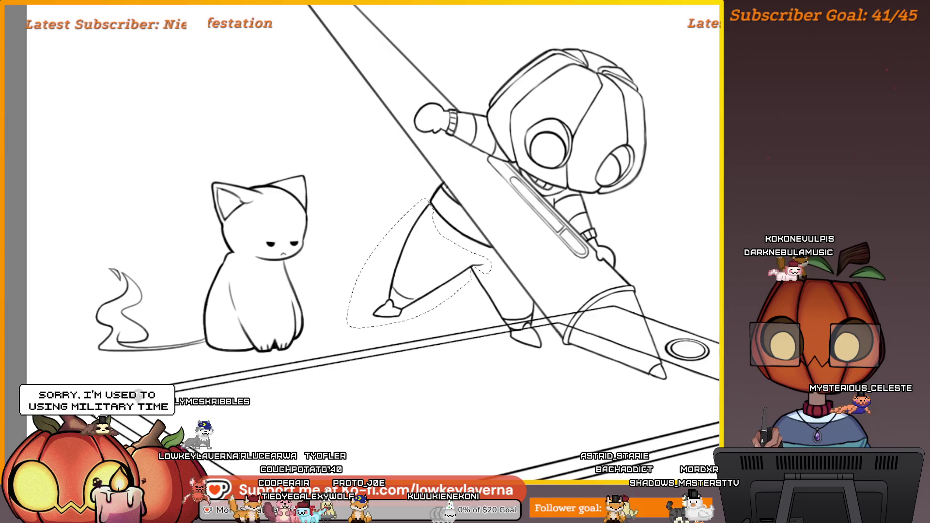
{"action": "left_click_drag", "start_coordinate": [347, 329], "coordinate": [338, 338]}
{"action": "scroll", "coordinate": [428, 262], "scroll_direction": "down", "scroll_amount": 3}
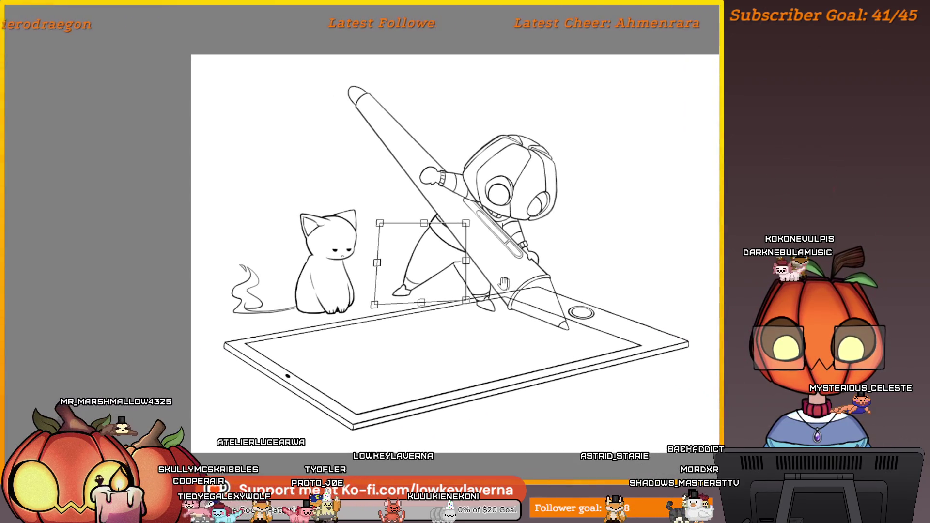
{"action": "left_click_drag", "start_coordinate": [504, 284], "coordinate": [535, 277]}
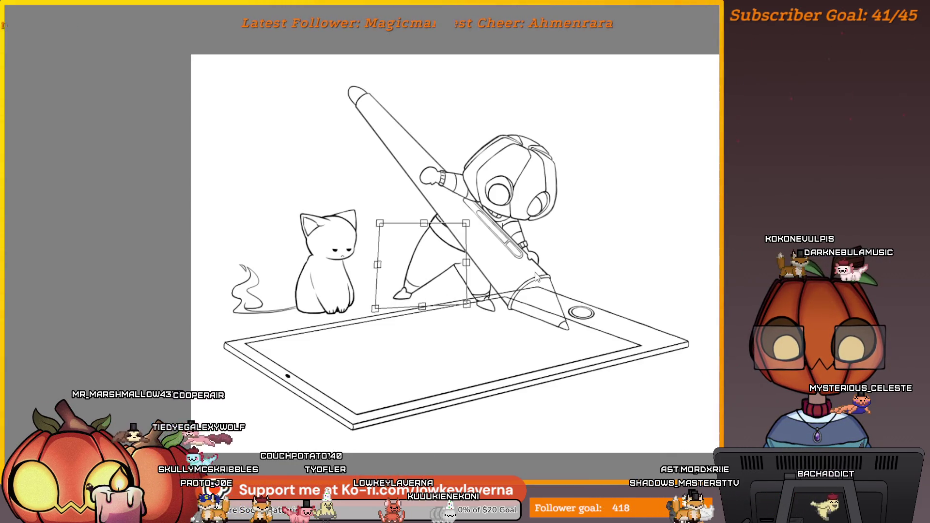
{"action": "key", "text": "Return"}
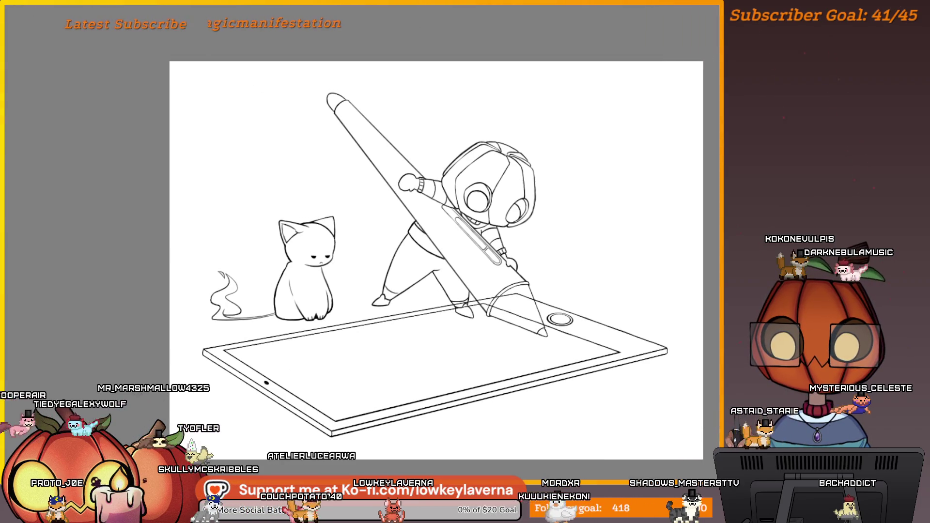
{"action": "key", "text": "m"}
{"action": "left_click_drag", "start_coordinate": [339, 242], "coordinate": [675, 233]}
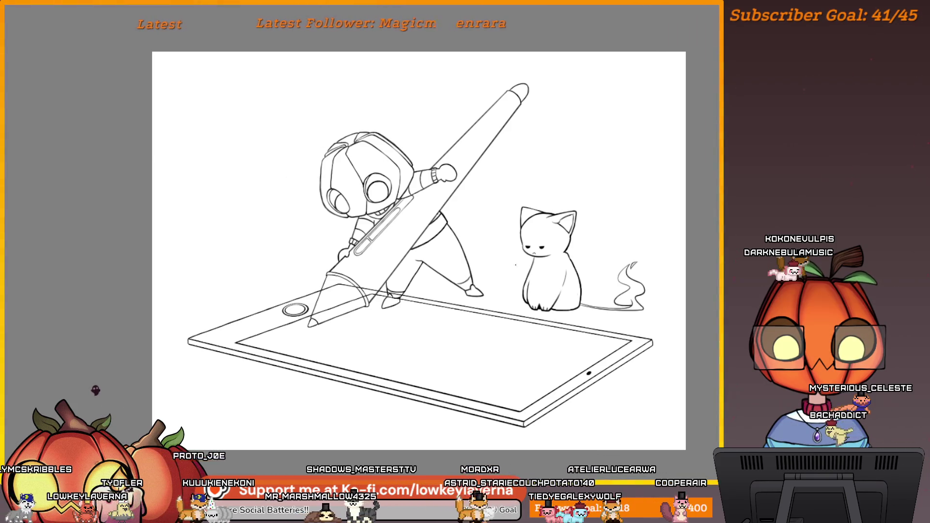
{"action": "left_click", "coordinate": [541, 325]}
{"action": "mouse_move", "coordinate": [463, 309]}
{"action": "left_mouse_down"}
{"action": "mouse_move", "coordinate": [527, 340]}
{"action": "mouse_move", "coordinate": [567, 325]}
{"action": "left_mouse_up"}
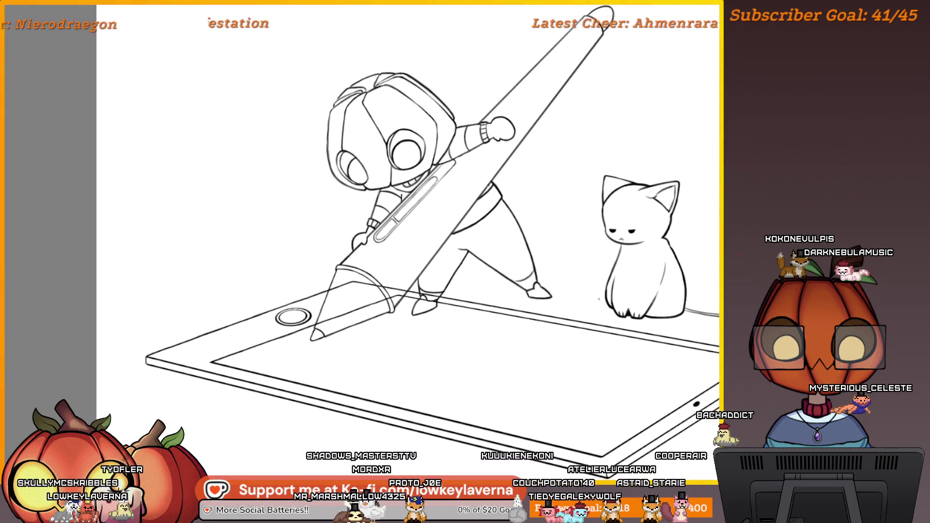
{"action": "key", "text": "ctrl+0"}
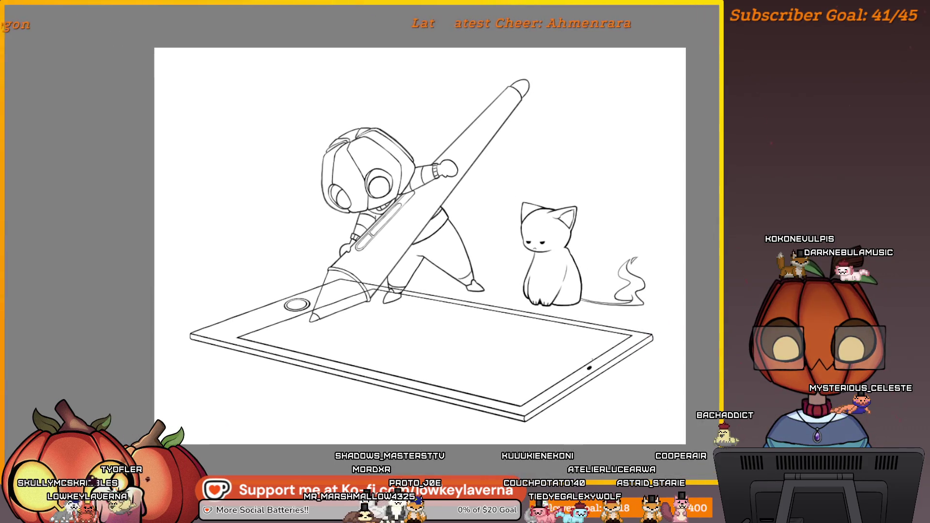
{"action": "scroll", "coordinate": [591, 359], "scroll_direction": "up", "scroll_amount": 5}
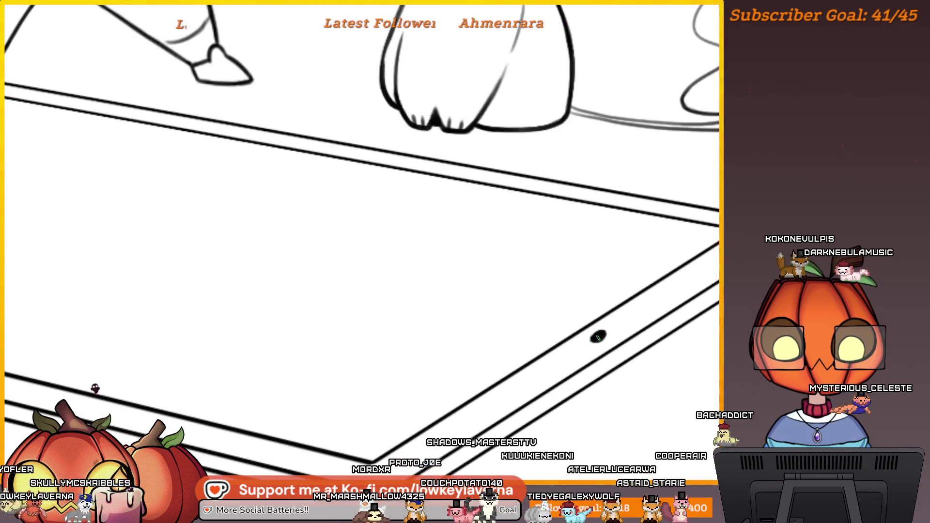
{"action": "scroll", "coordinate": [596, 274], "scroll_direction": "down", "scroll_amount": 5}
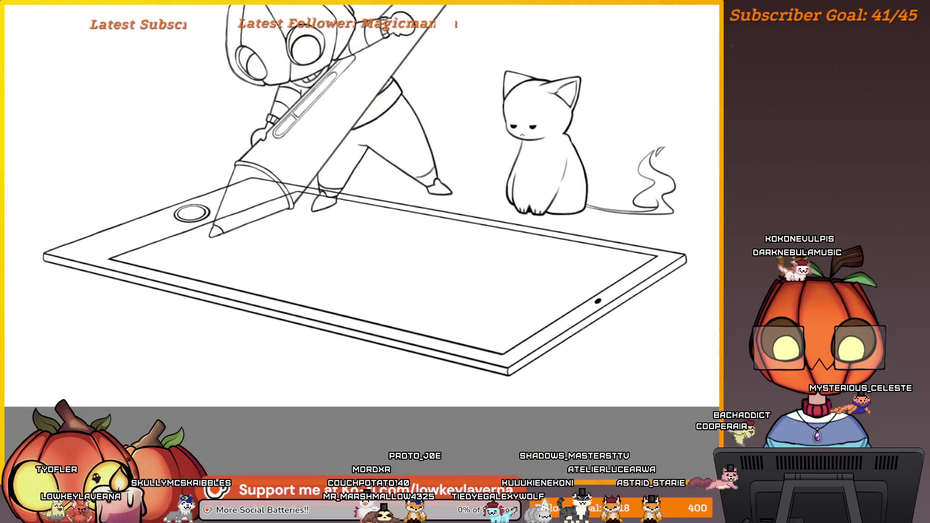
{"action": "scroll", "coordinate": [565, 367], "scroll_direction": "up", "scroll_amount": 3}
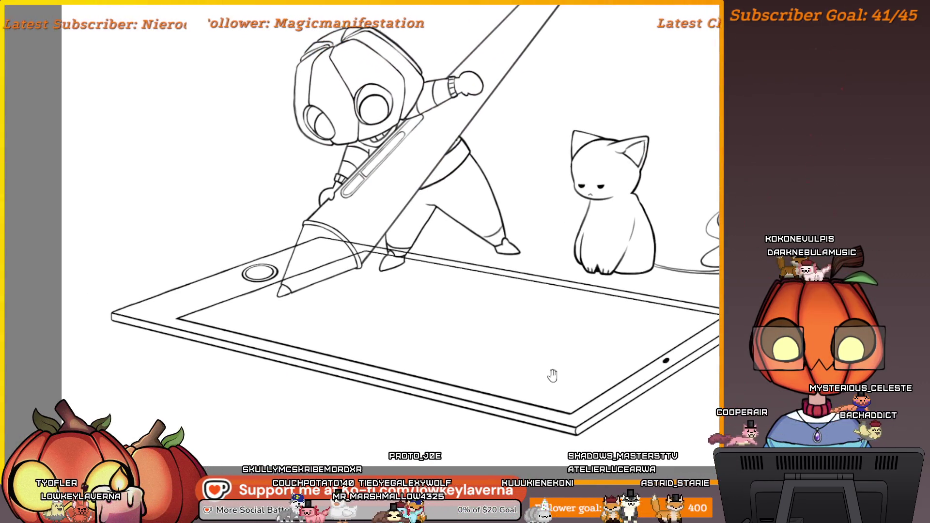
{"action": "left_click_drag", "start_coordinate": [598, 357], "coordinate": [450, 359]}
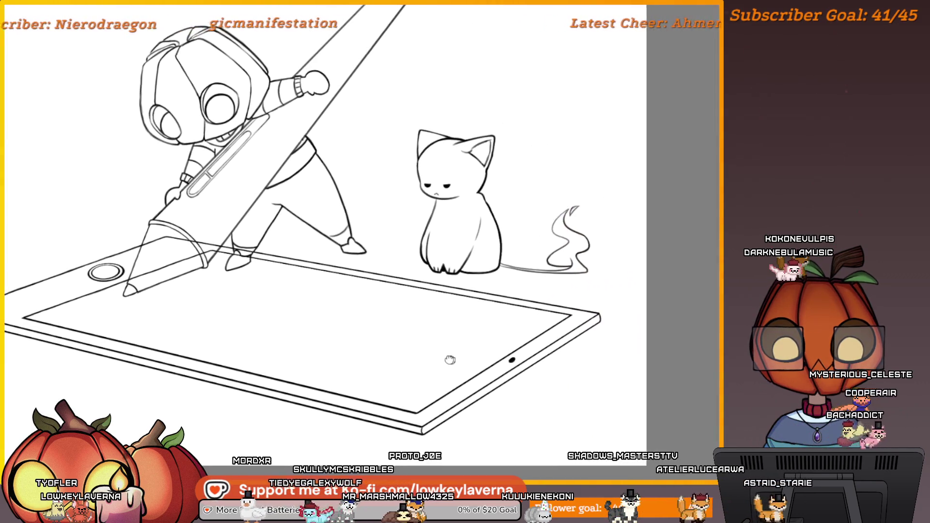
{"action": "scroll", "coordinate": [450, 359], "scroll_direction": "down", "scroll_amount": 3}
{"action": "scroll", "coordinate": [566, 359], "scroll_direction": "up", "scroll_amount": 2}
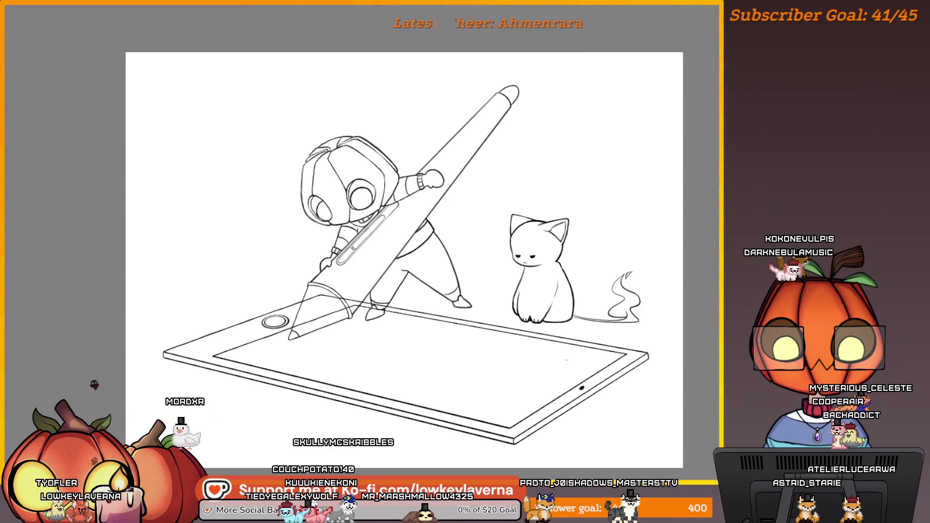
{"action": "left_click_drag", "start_coordinate": [501, 271], "coordinate": [572, 305]}
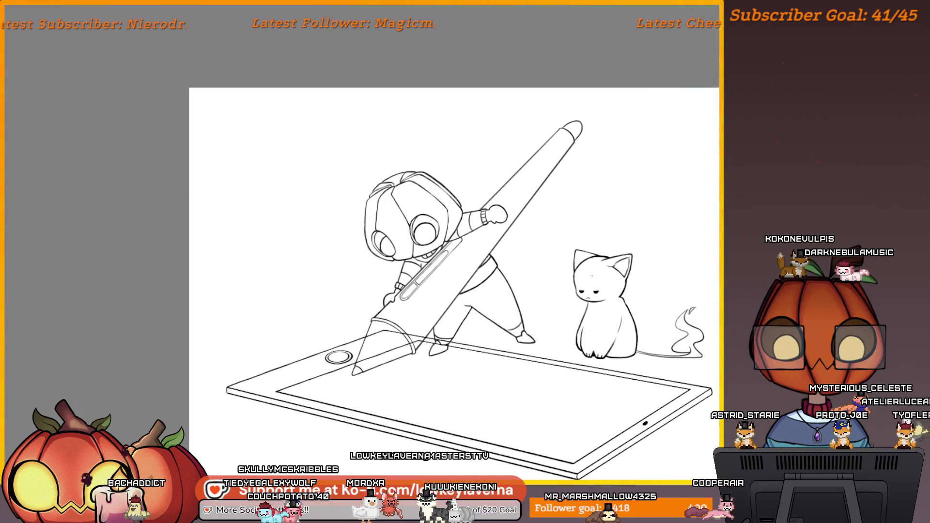
{"action": "scroll", "coordinate": [558, 284], "scroll_direction": "up", "scroll_amount": 5}
{"action": "mouse_move", "coordinate": [558, 286]}
{"action": "left_mouse_down"}
{"action": "mouse_move", "coordinate": [524, 338]}
{"action": "mouse_move", "coordinate": [517, 305]}
{"action": "left_mouse_up"}
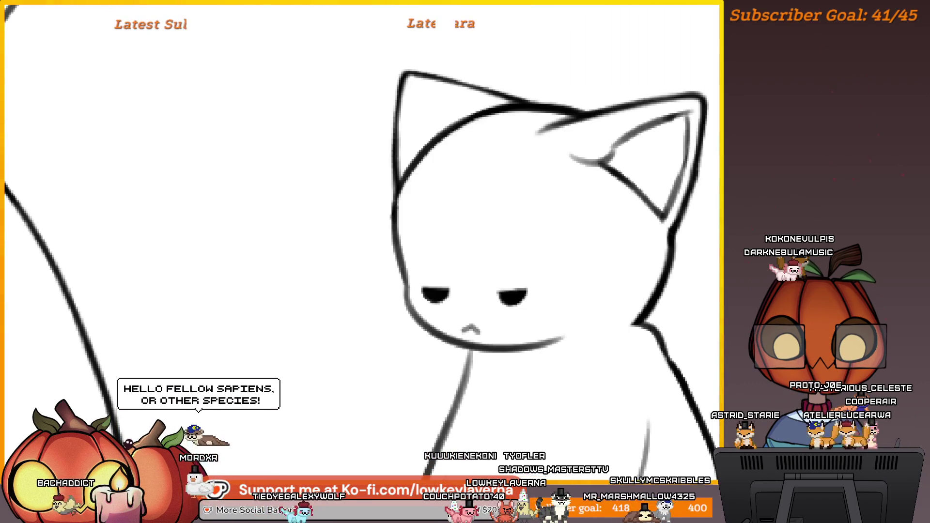
{"action": "mouse_move", "coordinate": [529, 272]}
{"action": "left_mouse_down"}
{"action": "mouse_move", "coordinate": [505, 305]}
{"action": "mouse_move", "coordinate": [461, 318]}
{"action": "mouse_move", "coordinate": [428, 289]}
{"action": "left_mouse_up"}
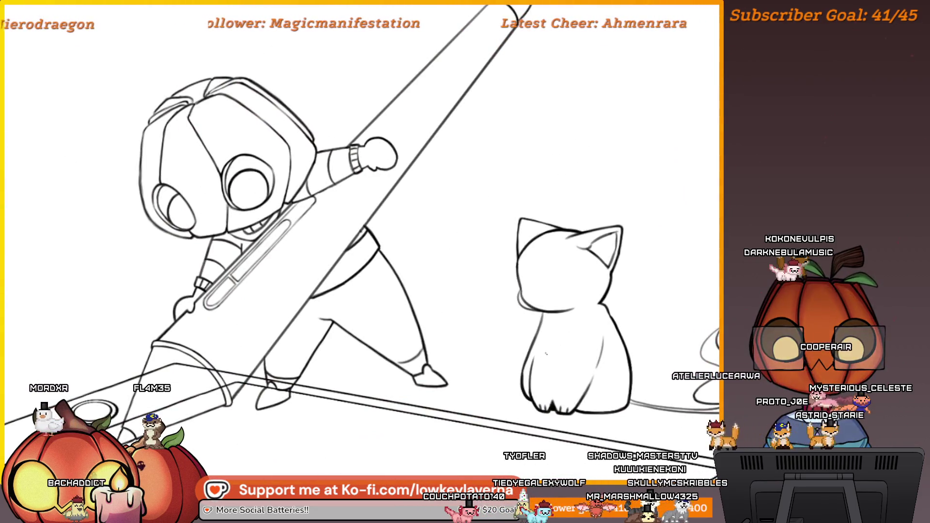
- Erase the cat's left cheek and chin ends, then draw a new cheek line from ear to chin
{"action": "scroll", "coordinate": [540, 286], "scroll_direction": "up", "scroll_amount": 5}
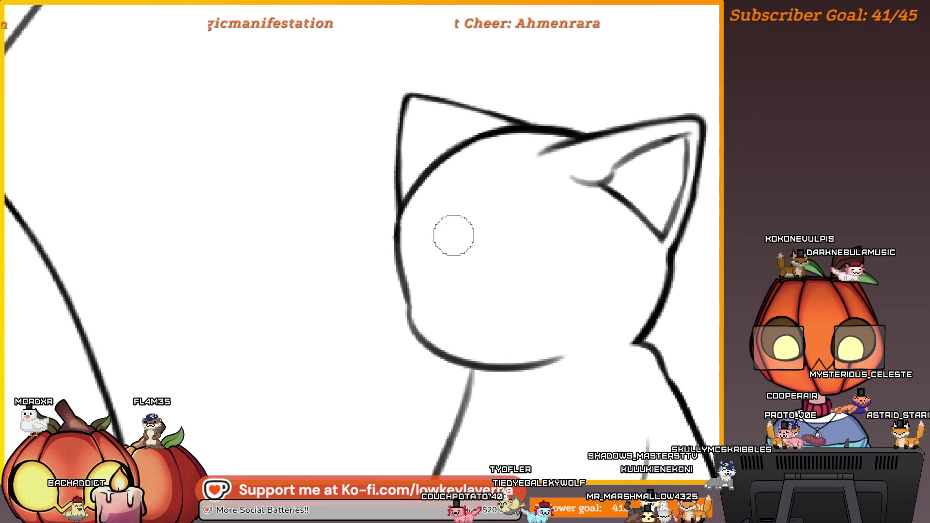
{"action": "mouse_move", "coordinate": [409, 230]}
{"action": "left_mouse_down"}
{"action": "mouse_move", "coordinate": [405, 311]}
{"action": "mouse_move", "coordinate": [575, 340]}
{"action": "mouse_move", "coordinate": [515, 353]}
{"action": "mouse_move", "coordinate": [408, 277]}
{"action": "left_mouse_up"}
{"action": "scroll", "coordinate": [408, 276], "scroll_direction": "up", "scroll_amount": 2}
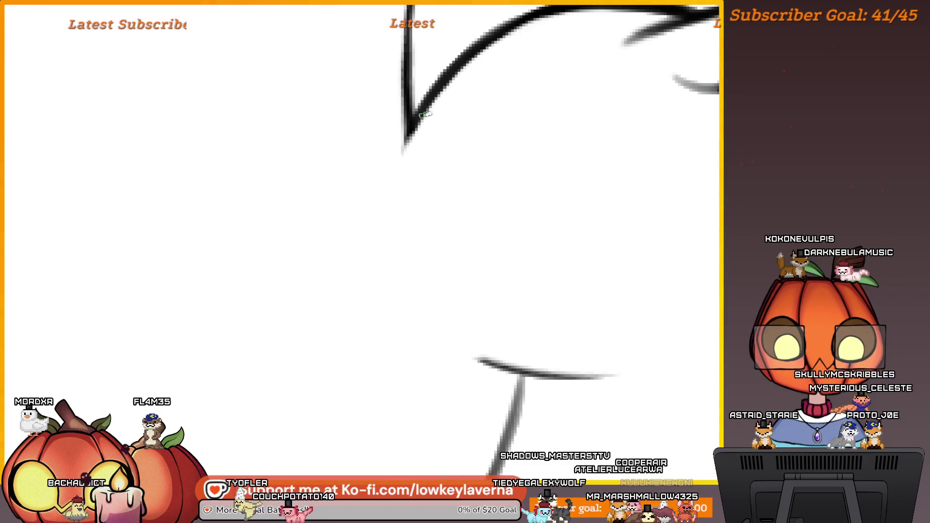
{"action": "left_click_drag", "start_coordinate": [382, 337], "coordinate": [508, 375]}
{"action": "key", "text": "ctrl+z"}
{"action": "mouse_move", "coordinate": [409, 130]}
{"action": "left_mouse_down"}
{"action": "mouse_move", "coordinate": [426, 332]}
{"action": "mouse_move", "coordinate": [582, 374]}
{"action": "left_mouse_up"}
{"action": "scroll", "coordinate": [628, 270], "scroll_direction": "down", "scroll_amount": 5}
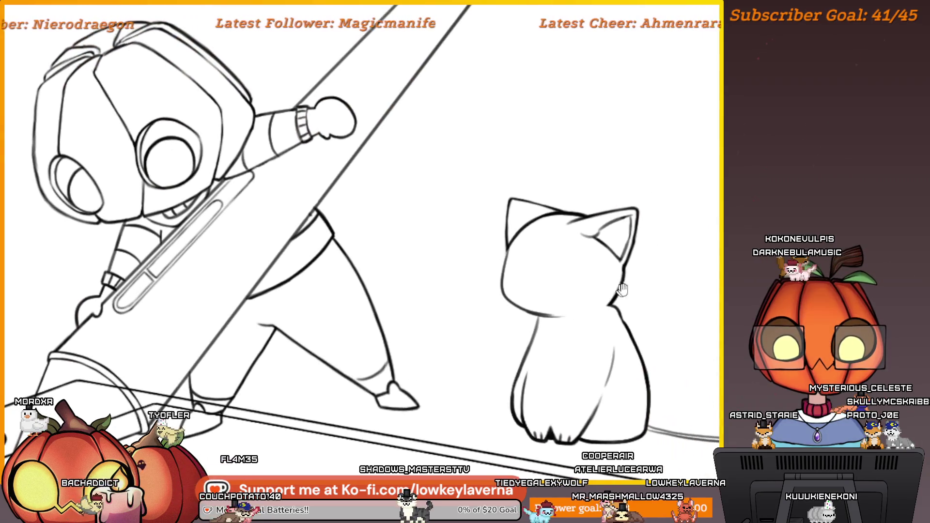
- With the view unmirrored, erase the lower cheek outline and redraw it as a new curve
{"action": "key", "text": "m"}
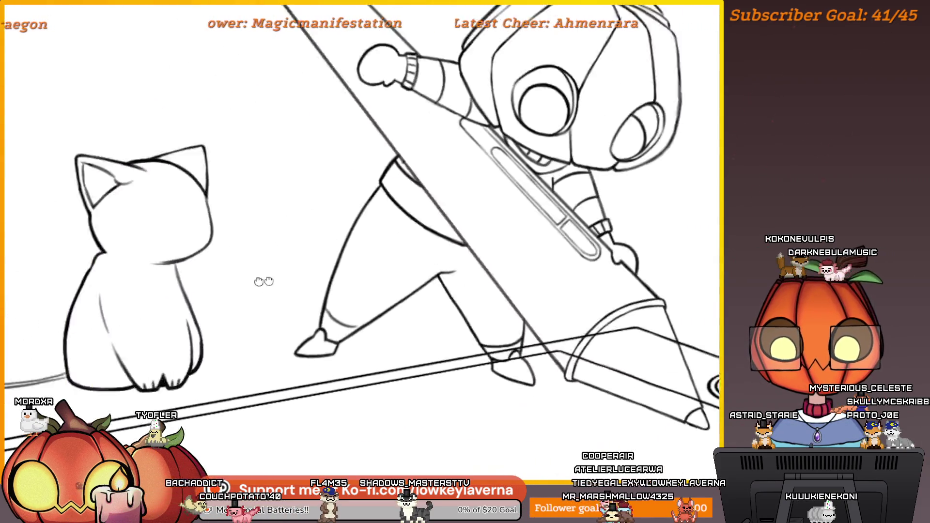
{"action": "scroll", "coordinate": [530, 236], "scroll_direction": "up", "scroll_amount": 4}
{"action": "scroll", "coordinate": [530, 236], "scroll_direction": "up", "scroll_amount": 5}
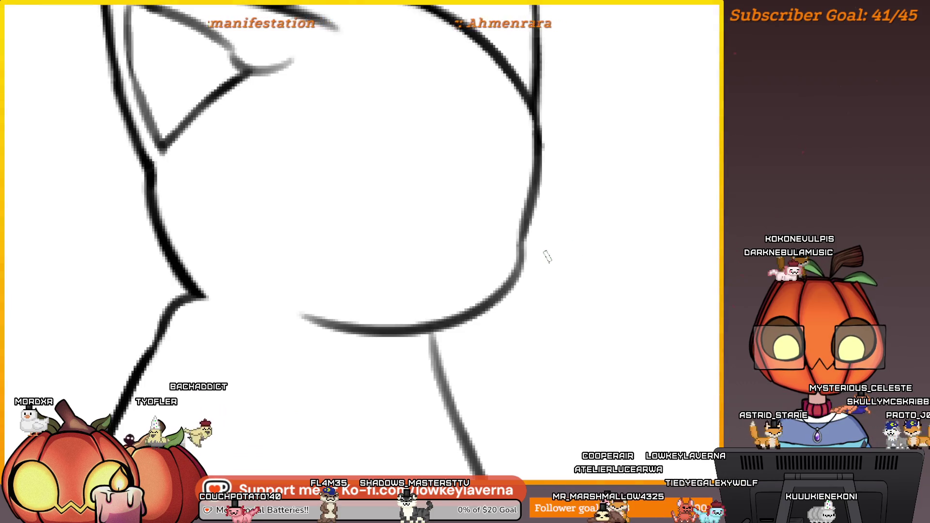
{"action": "left_click_drag", "start_coordinate": [494, 224], "coordinate": [453, 295]}
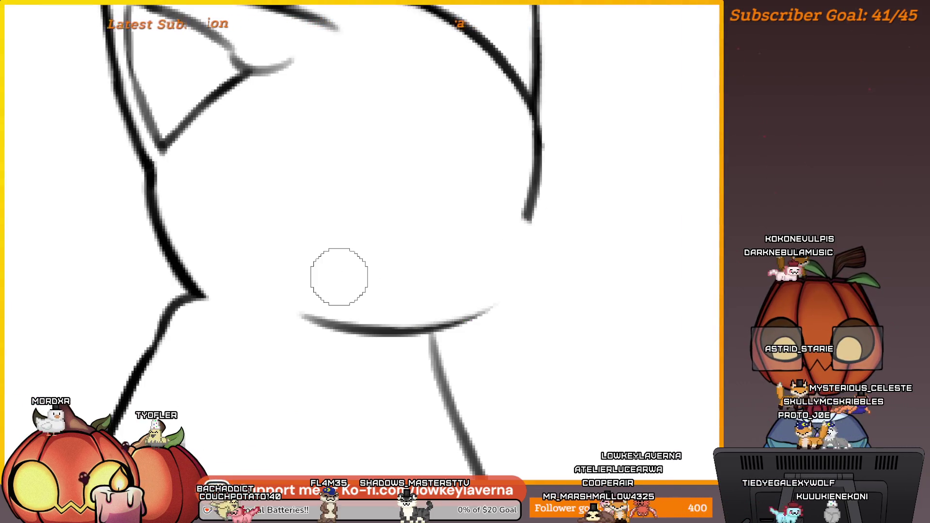
{"action": "left_click_drag", "start_coordinate": [530, 218], "coordinate": [485, 310]}
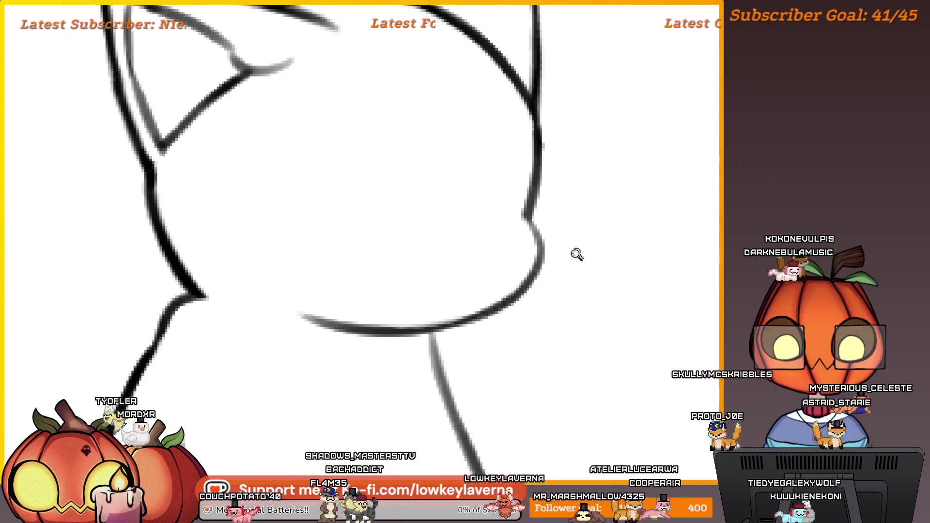
{"action": "scroll", "coordinate": [575, 253], "scroll_direction": "down", "scroll_amount": 5}
{"action": "scroll", "coordinate": [575, 253], "scroll_direction": "up", "scroll_amount": 5}
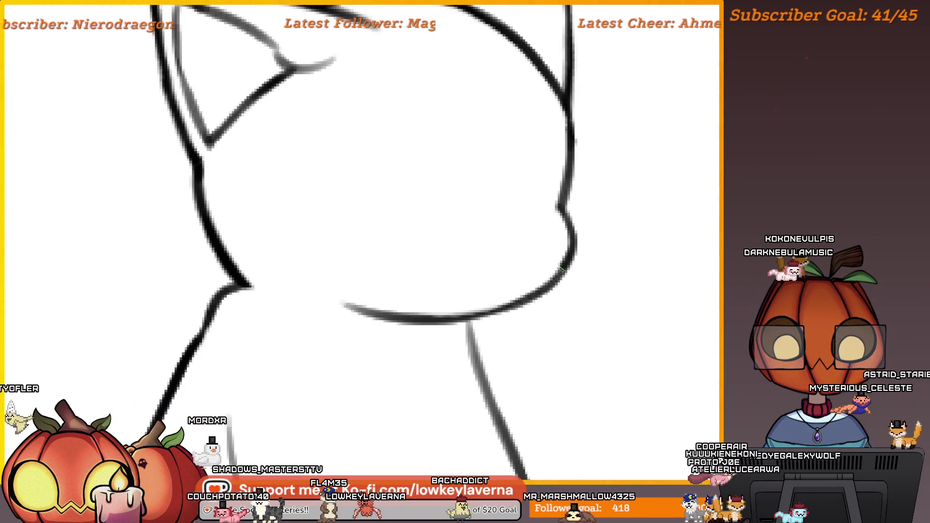
{"action": "scroll", "coordinate": [560, 253], "scroll_direction": "down", "scroll_amount": 5}
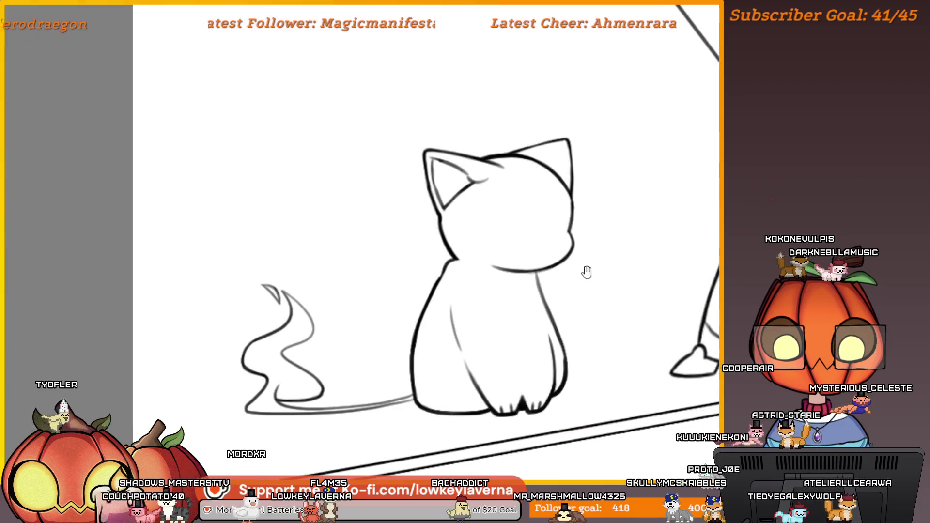
{"action": "left_click_drag", "start_coordinate": [588, 270], "coordinate": [556, 263]}
{"action": "scroll", "coordinate": [556, 264], "scroll_direction": "up", "scroll_amount": 1}
{"action": "scroll", "coordinate": [538, 280], "scroll_direction": "down", "scroll_amount": 2}
{"action": "scroll", "coordinate": [527, 274], "scroll_direction": "up", "scroll_amount": 2}
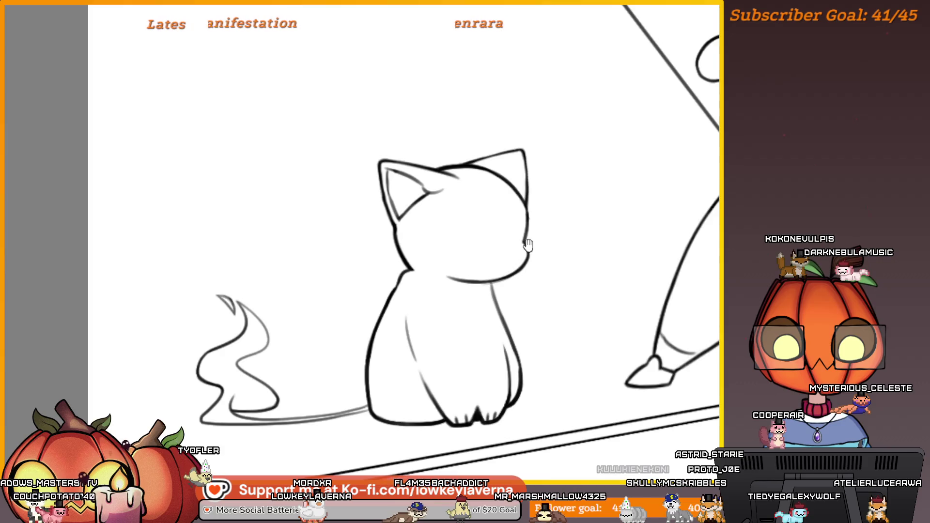
{"action": "left_click_drag", "start_coordinate": [505, 254], "coordinate": [528, 259]}
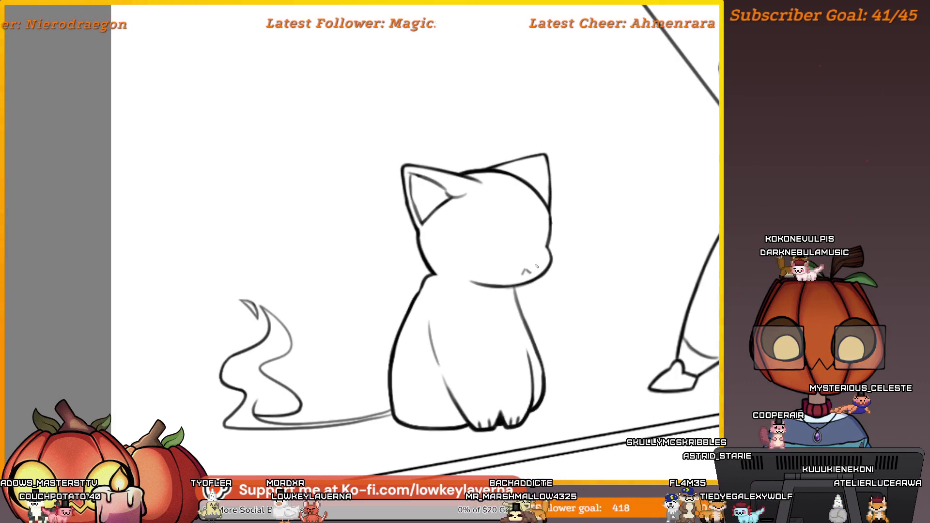
- Place two black eye dots on the cat's face, undoing misplaced dots and a stray grey stroke
{"action": "scroll", "coordinate": [536, 266], "scroll_direction": "up", "scroll_amount": 1}
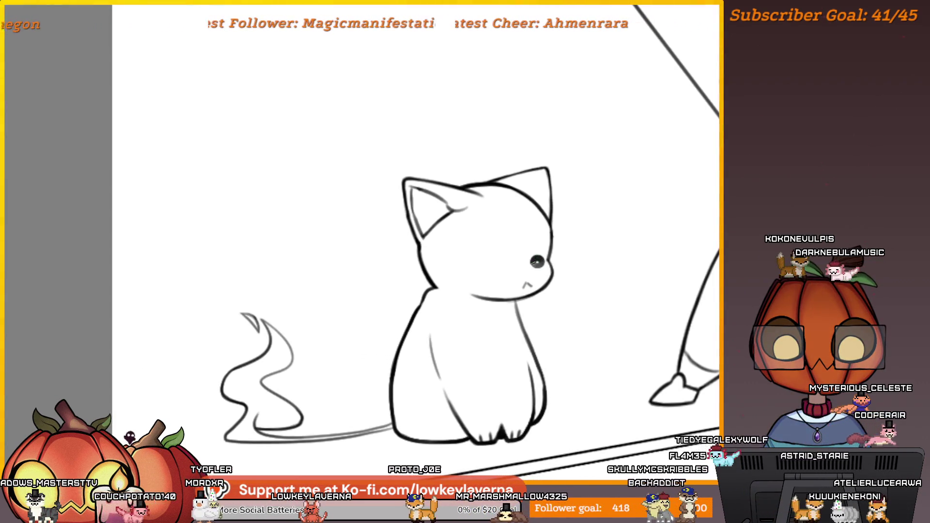
{"action": "left_click", "coordinate": [535, 261]}
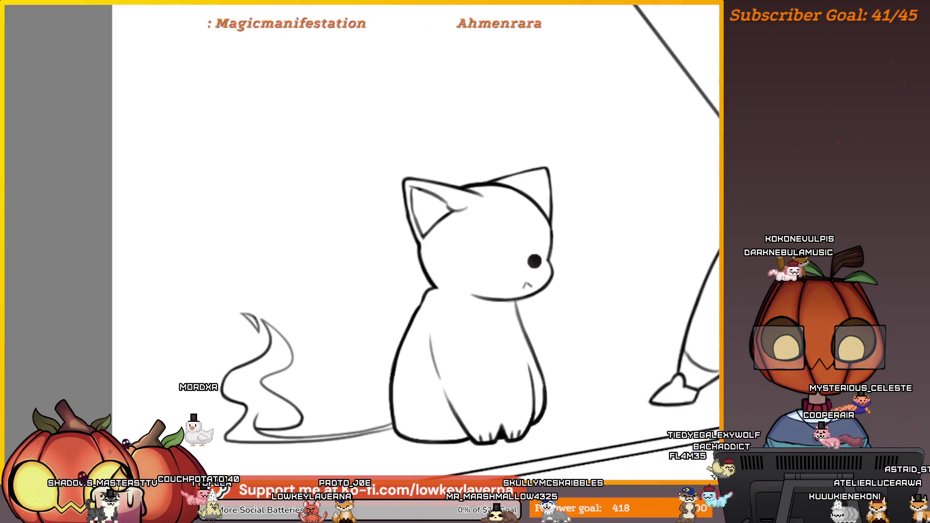
{"action": "key", "text": "ctrl+z"}
{"action": "left_click", "coordinate": [534, 262]}
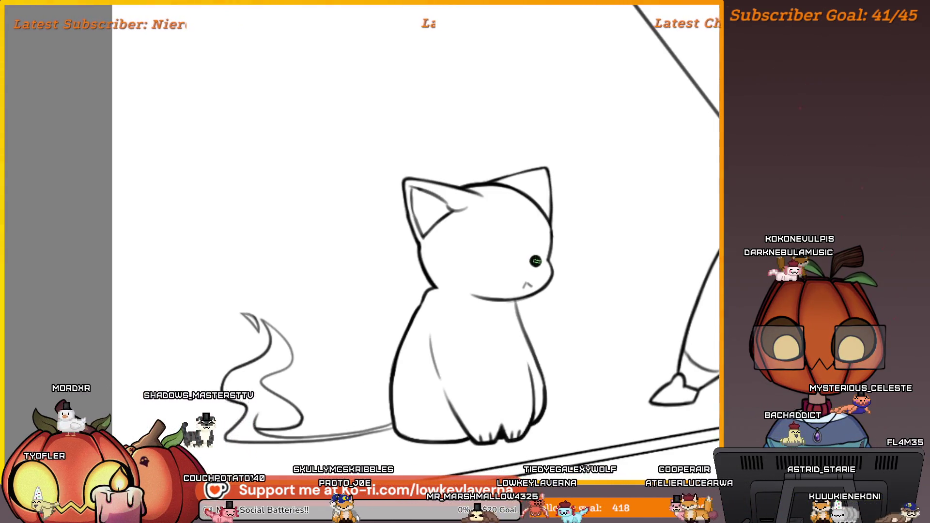
{"action": "left_click", "coordinate": [499, 267]}
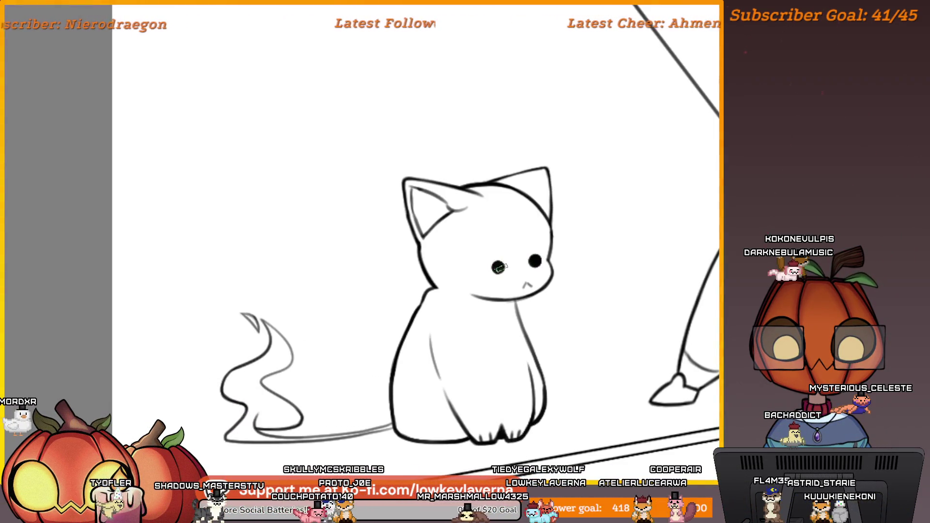
{"action": "left_click_drag", "start_coordinate": [581, 249], "coordinate": [573, 284]}
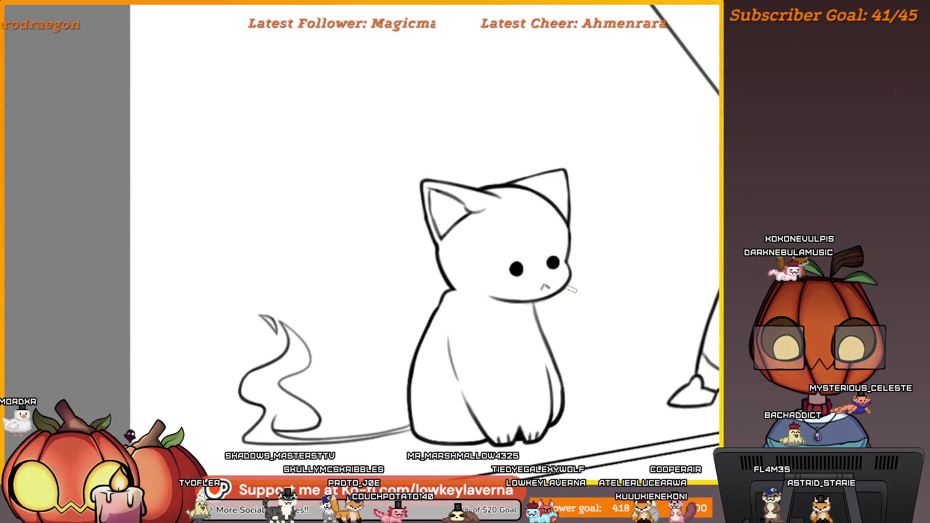
{"action": "key", "text": "ctrl+z"}
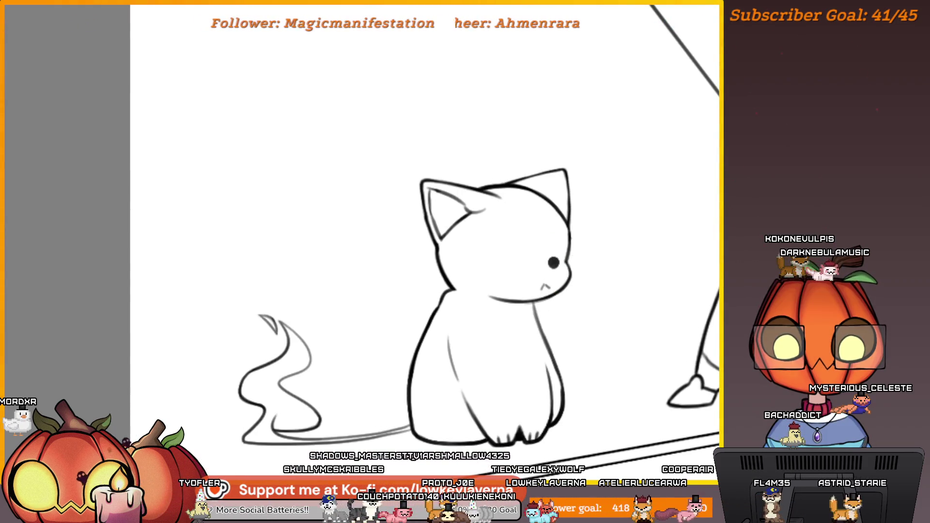
{"action": "left_click_drag", "start_coordinate": [528, 213], "coordinate": [540, 296]}
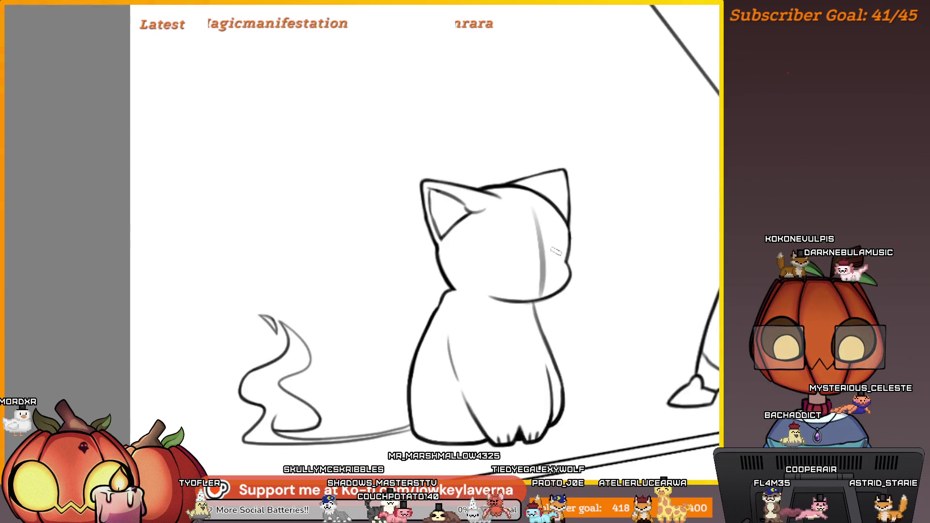
{"action": "key", "text": "ctrl+z"}
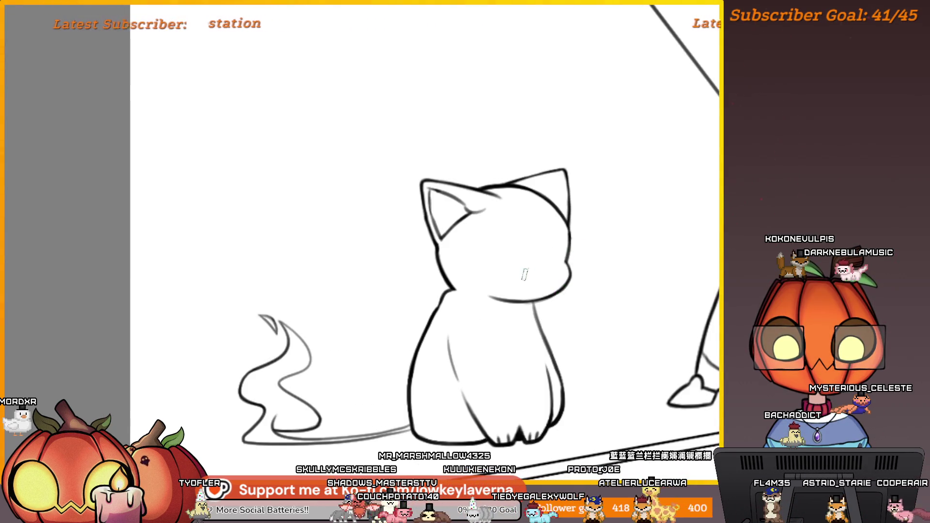
{"action": "left_click", "coordinate": [523, 275]}
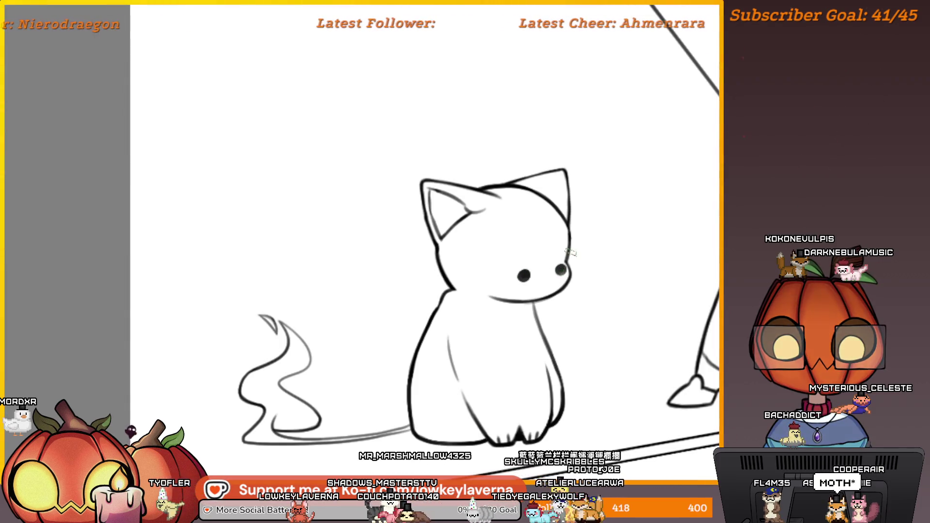
{"action": "left_click", "coordinate": [558, 269]}
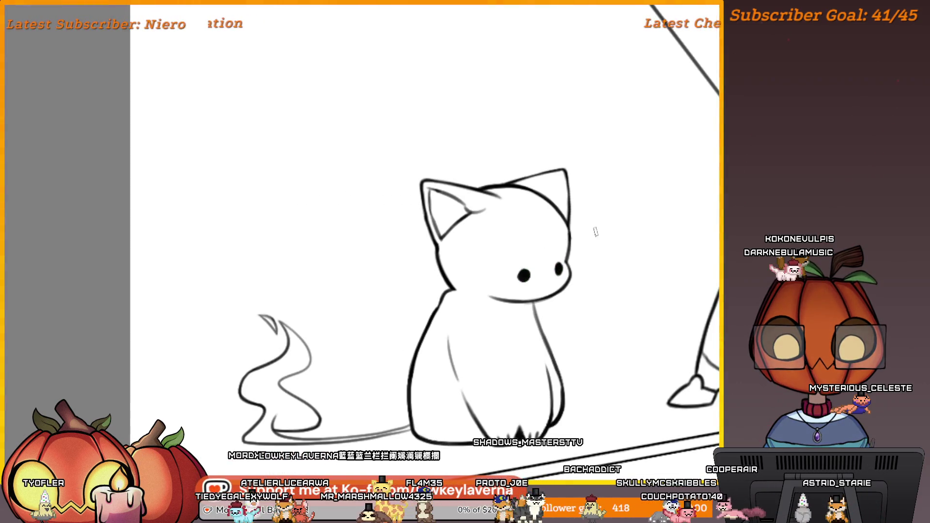
- Erase the tops of the eyes into a sleepy half-closed shape and view the whole cat
{"action": "scroll", "coordinate": [560, 250], "scroll_direction": "down", "scroll_amount": 2}
{"action": "scroll", "coordinate": [582, 233], "scroll_direction": "up", "scroll_amount": 4}
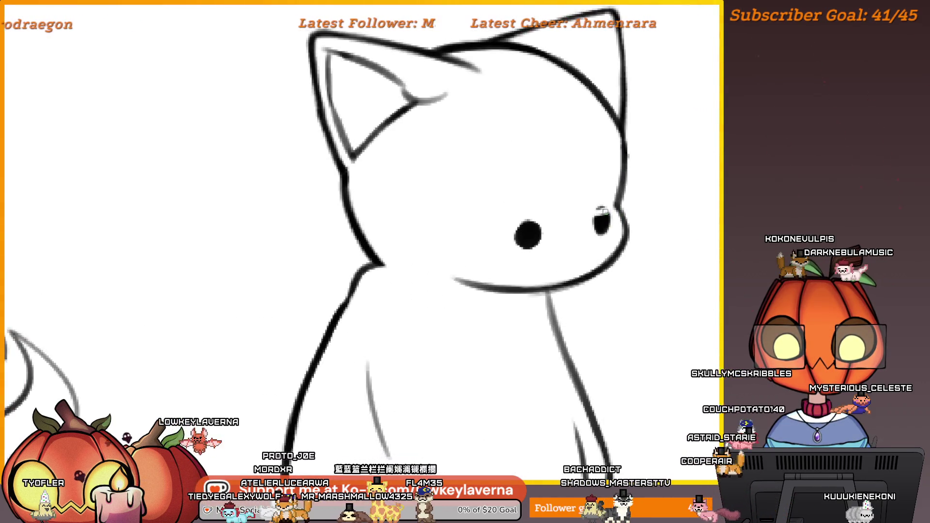
{"action": "scroll", "coordinate": [601, 210], "scroll_direction": "left", "scroll_amount": 2}
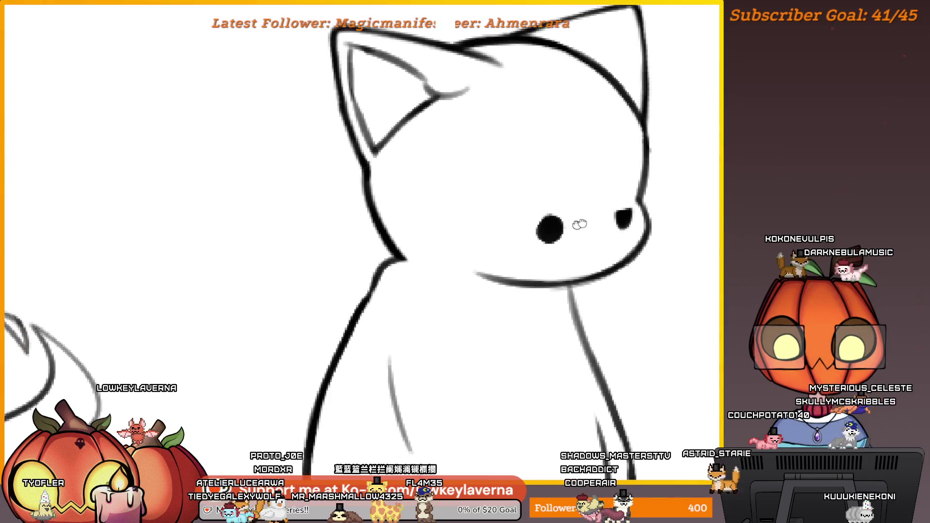
{"action": "left_click_drag", "start_coordinate": [597, 213], "coordinate": [531, 218]}
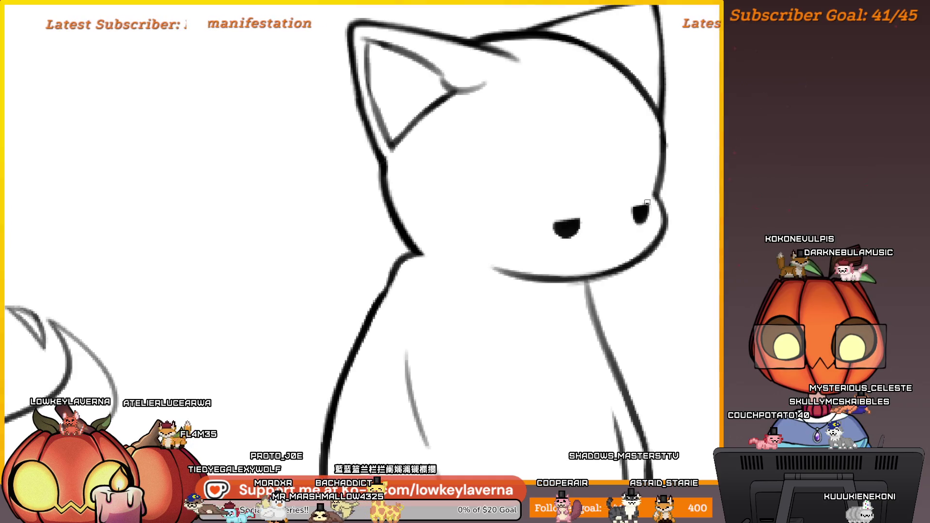
{"action": "mouse_move", "coordinate": [661, 188]}
{"action": "left_mouse_down"}
{"action": "mouse_move", "coordinate": [547, 286]}
{"action": "mouse_move", "coordinate": [556, 253]}
{"action": "mouse_move", "coordinate": [494, 286]}
{"action": "mouse_move", "coordinate": [501, 344]}
{"action": "left_mouse_up"}
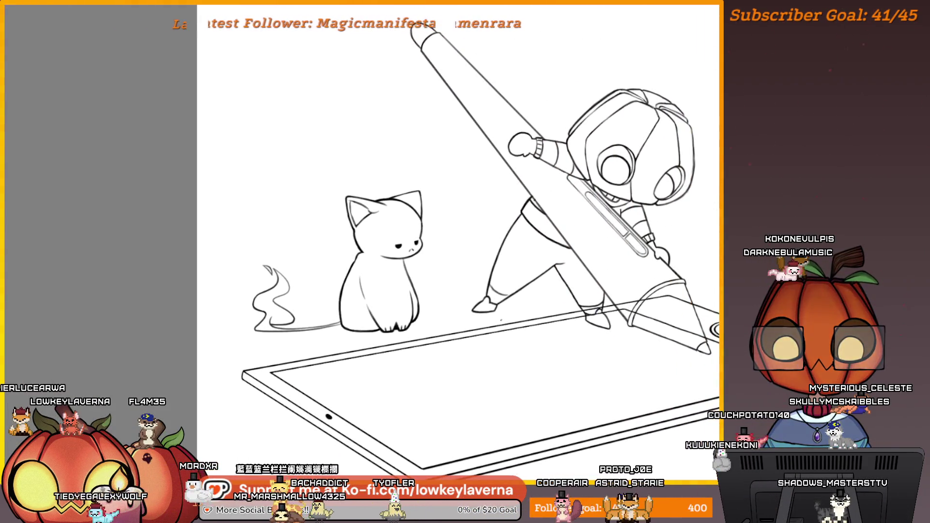
- Mirror the view, frame the cat's face, and apply the pending eye transform
{"action": "key", "text": "m"}
{"action": "mouse_move", "coordinate": [182, 346]}
{"action": "left_mouse_down"}
{"action": "mouse_move", "coordinate": [347, 295]}
{"action": "mouse_move", "coordinate": [469, 280]}
{"action": "left_mouse_up"}
{"action": "scroll", "coordinate": [446, 173], "scroll_direction": "up", "scroll_amount": 3}
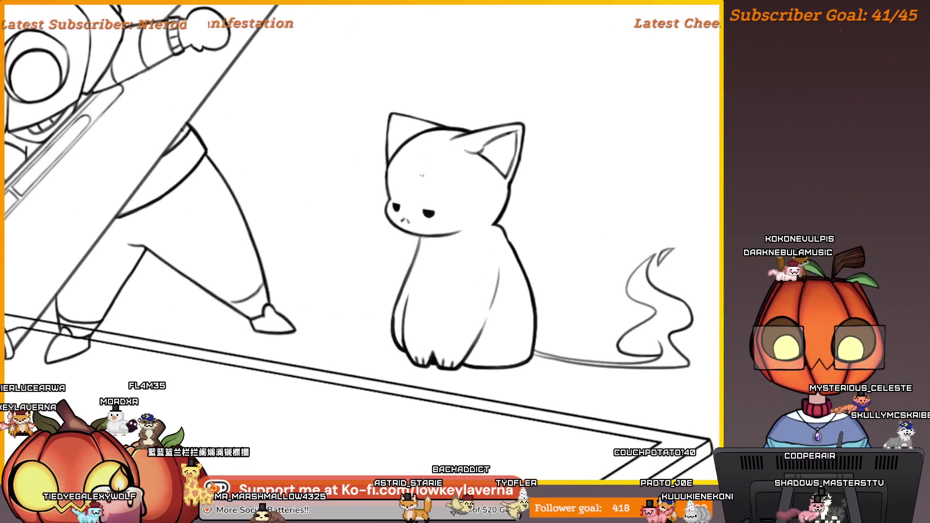
{"action": "scroll", "coordinate": [446, 173], "scroll_direction": "up", "scroll_amount": 2}
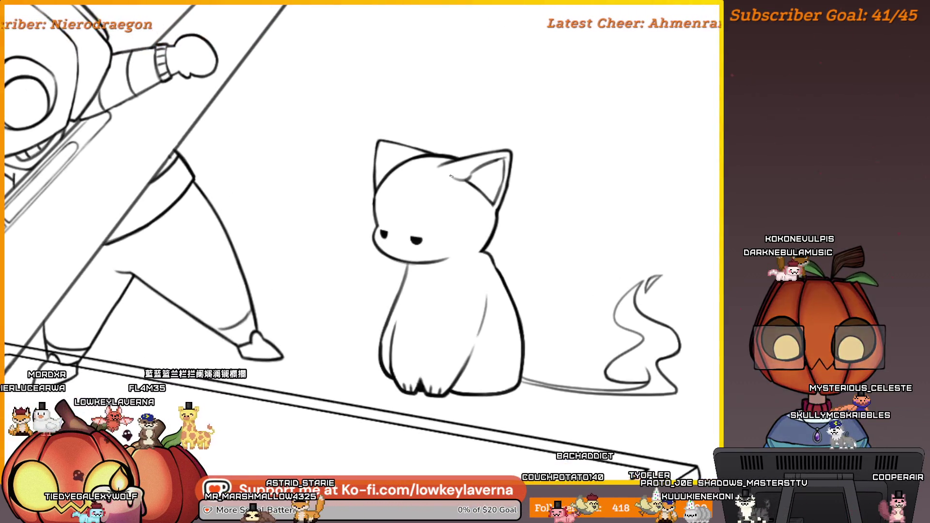
{"action": "left_click_drag", "start_coordinate": [462, 153], "coordinate": [436, 166]}
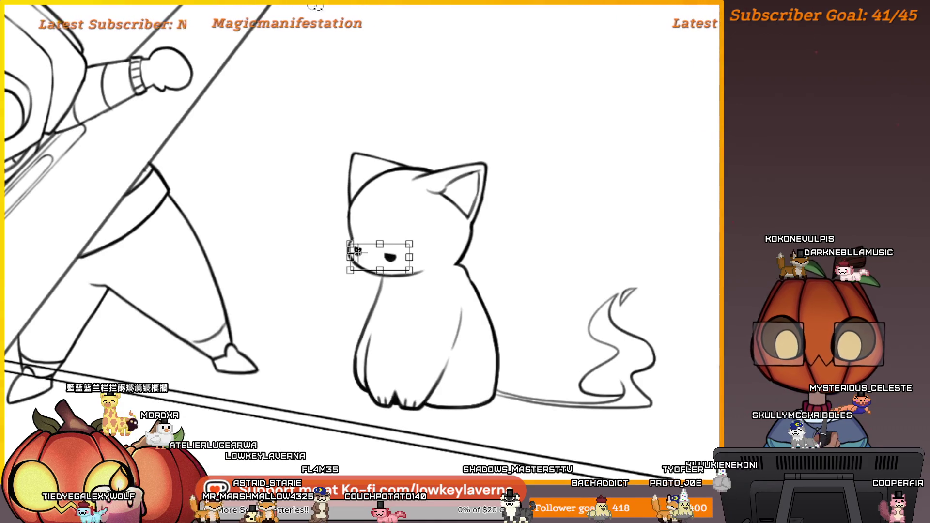
{"action": "key", "text": "Return"}
{"action": "scroll", "coordinate": [505, 145], "scroll_direction": "down", "scroll_amount": 3}
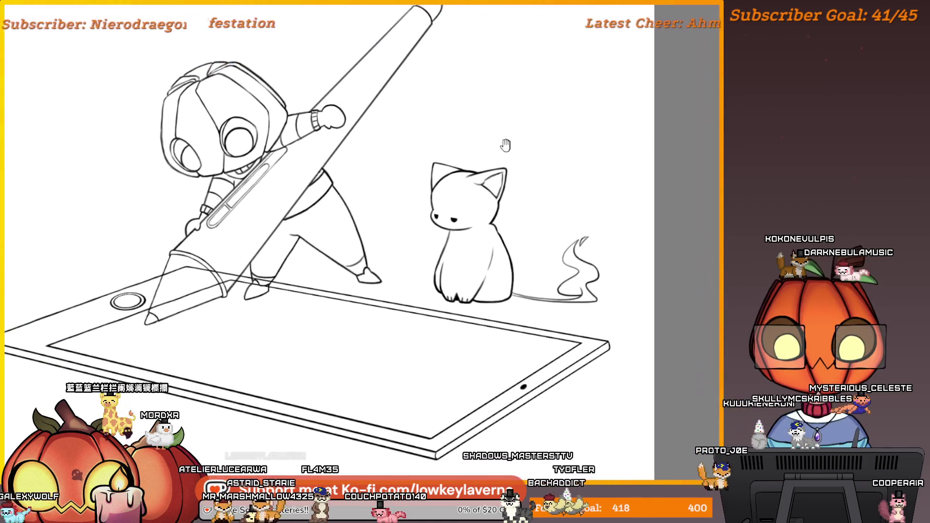
- Lasso the cat's left eye and rotate it slightly, then fit the drawing in view
{"action": "left_click_drag", "start_coordinate": [434, 213], "coordinate": [436, 216]}
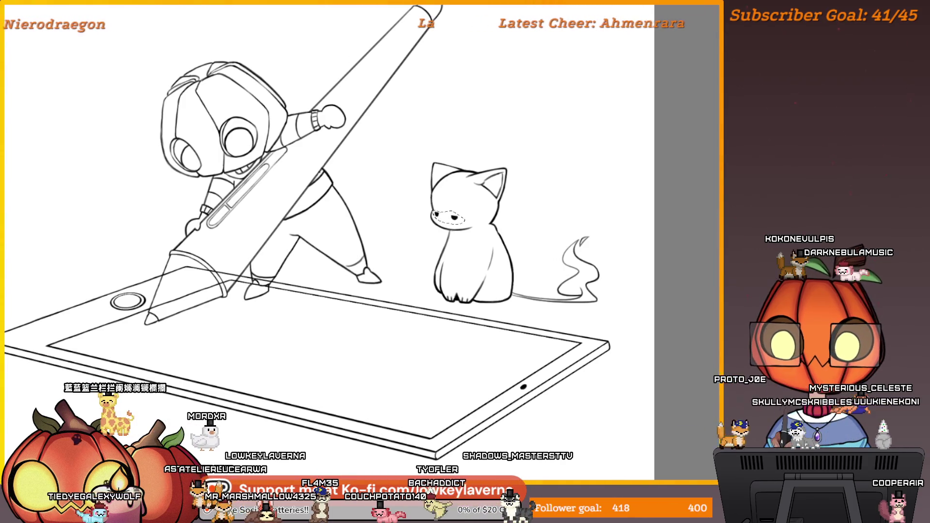
{"action": "key", "text": "ctrl+t"}
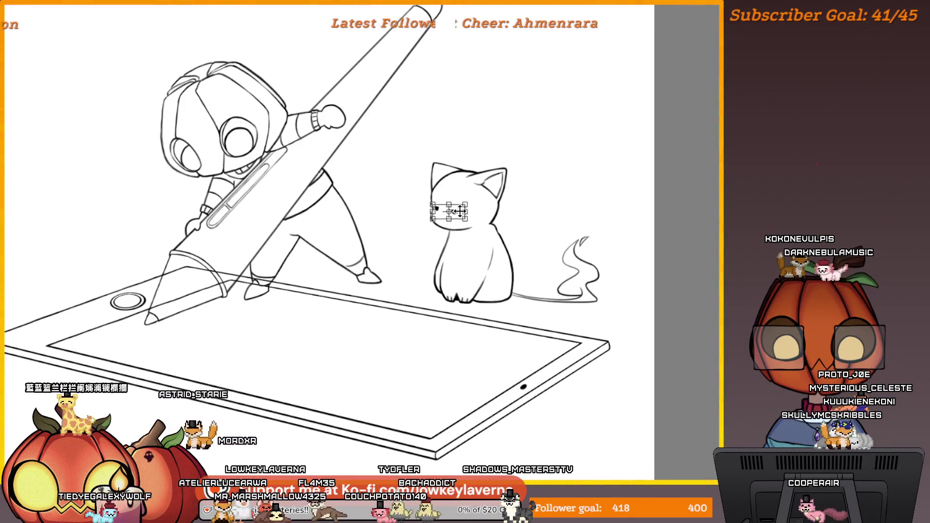
{"action": "scroll", "coordinate": [461, 188], "scroll_direction": "up", "scroll_amount": 3}
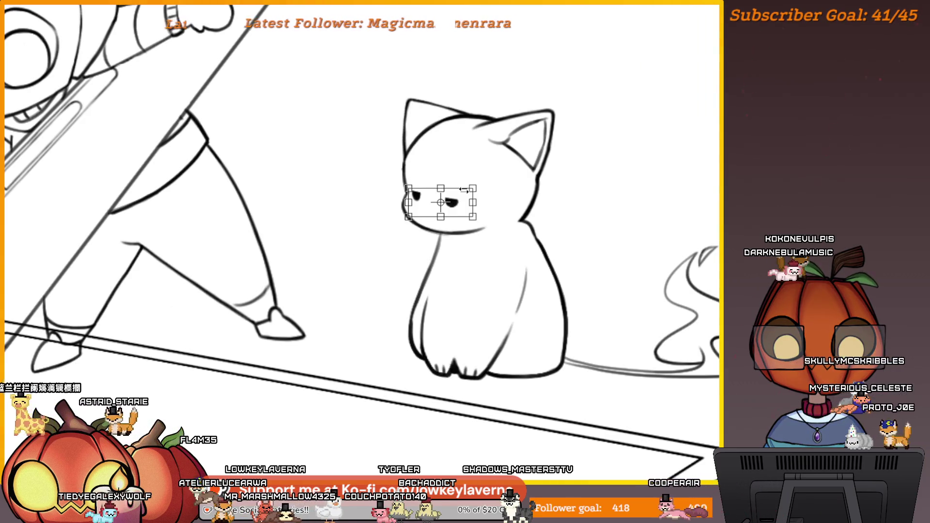
{"action": "mouse_move", "coordinate": [484, 216]}
{"action": "left_mouse_down"}
{"action": "mouse_move", "coordinate": [484, 239]}
{"action": "mouse_move", "coordinate": [475, 213]}
{"action": "left_mouse_up"}
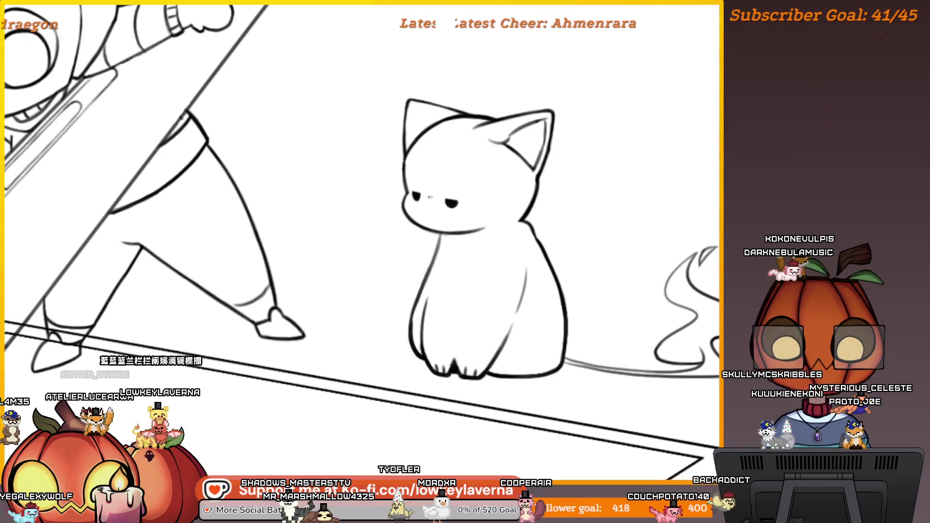
{"action": "key", "text": "ctrl+0"}
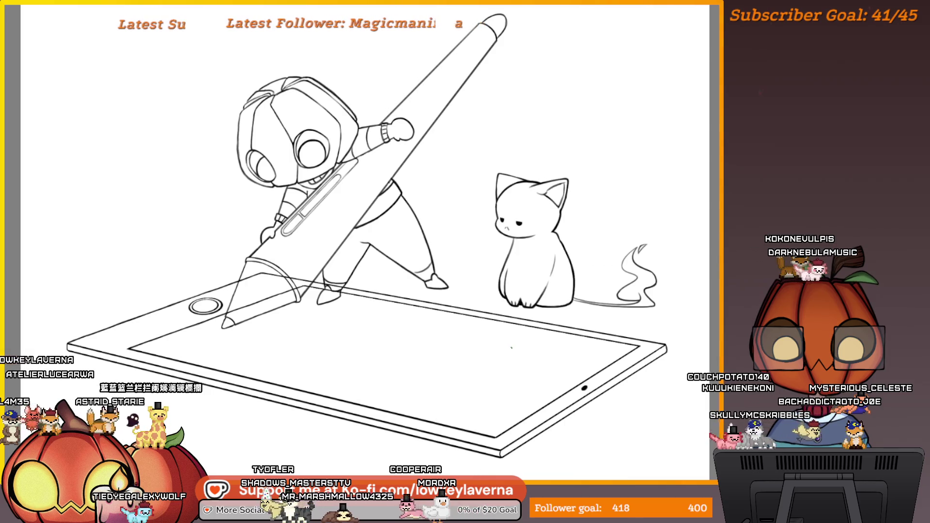
- Undo and redo the latest line art to compare it against the rough sketch above the head
{"action": "scroll", "coordinate": [411, 248], "scroll_direction": "down", "scroll_amount": 3}
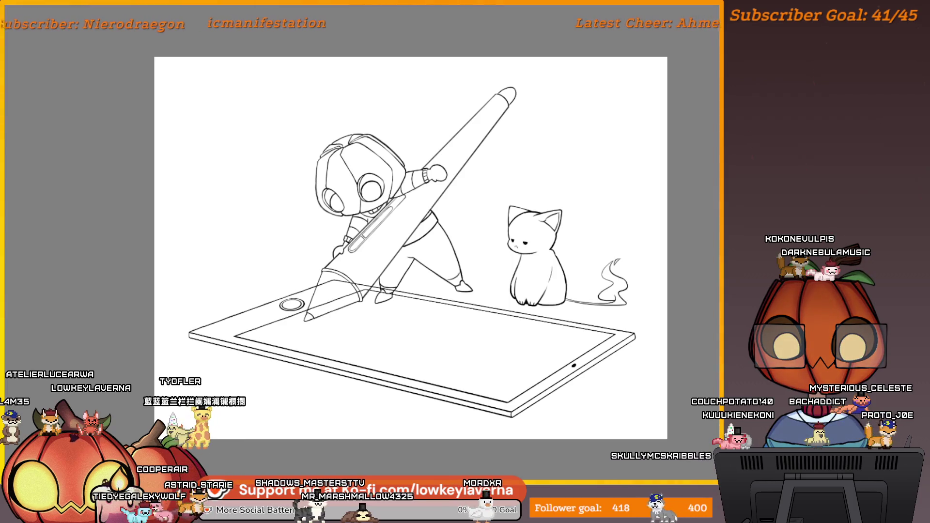
{"action": "key", "text": "ctrl+z"}
{"action": "key", "text": "ctrl+y"}
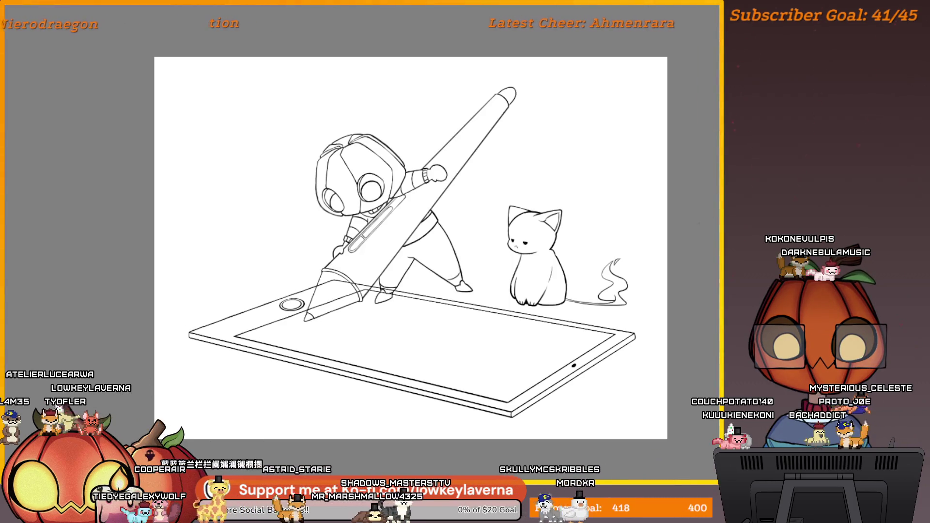
{"action": "key", "text": "ctrl+z"}
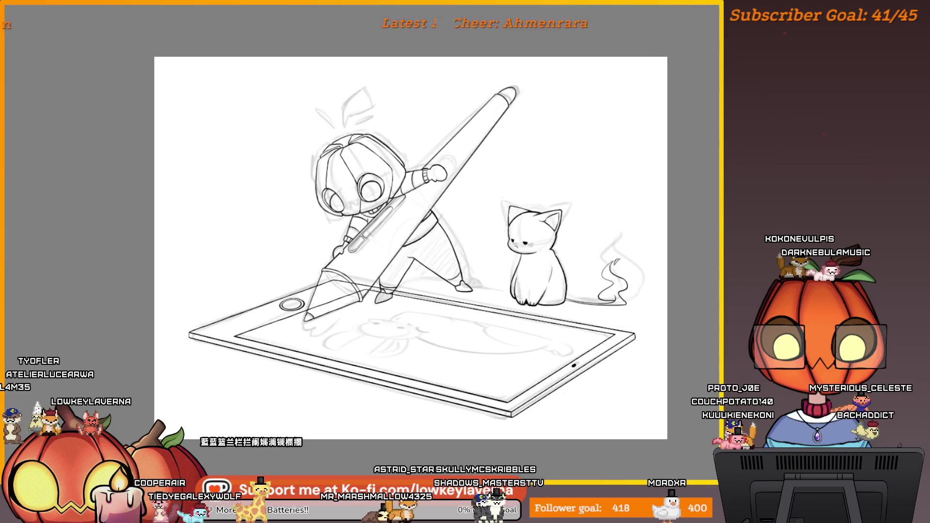
{"action": "scroll", "coordinate": [368, 199], "scroll_direction": "up", "scroll_amount": 10}
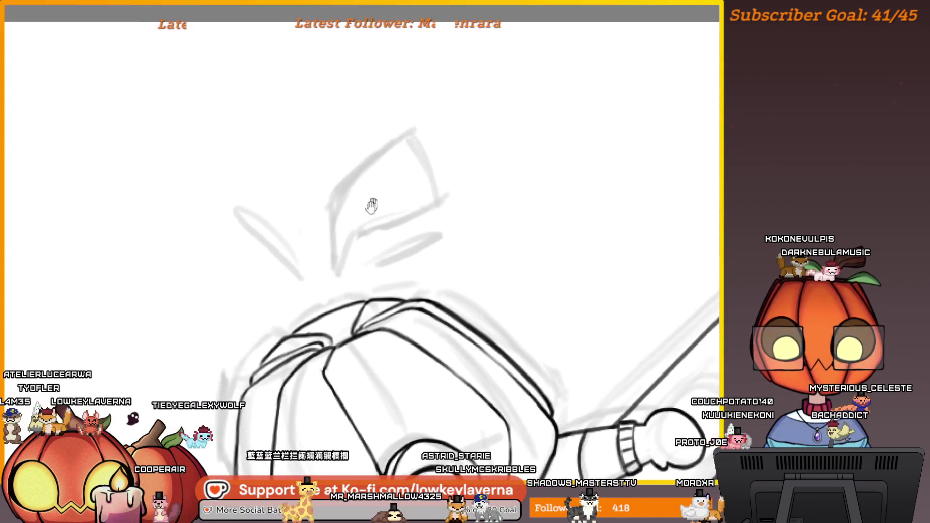
{"action": "left_click_drag", "start_coordinate": [347, 287], "coordinate": [335, 292]}
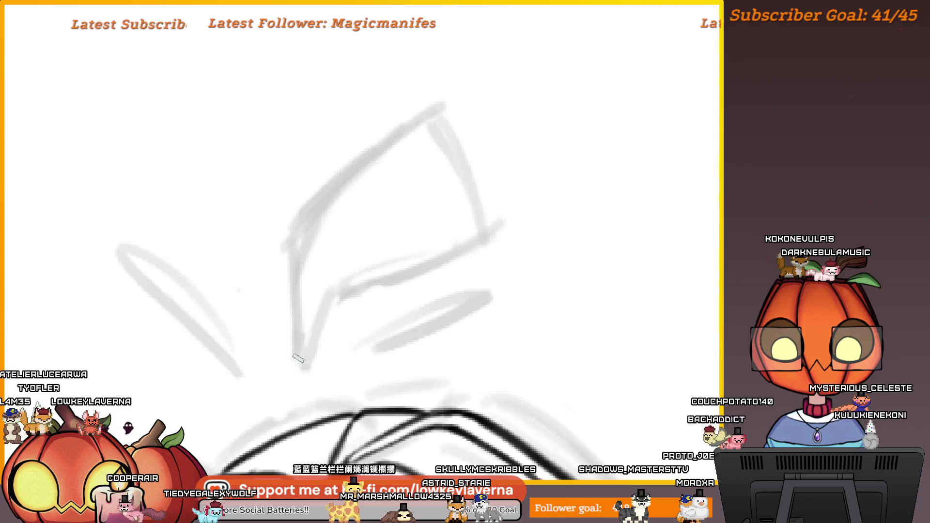
- Ink the leaf sprout's upper-left edge over the sketch, undoing misplaced bottom and diagonal strokes
{"action": "left_click_drag", "start_coordinate": [299, 251], "coordinate": [467, 153]}
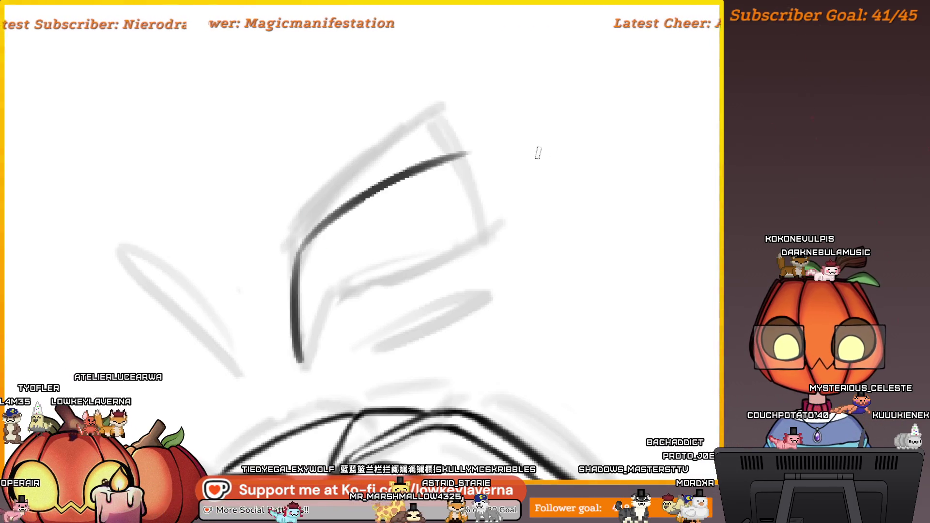
{"action": "left_click_drag", "start_coordinate": [298, 251], "coordinate": [445, 167]}
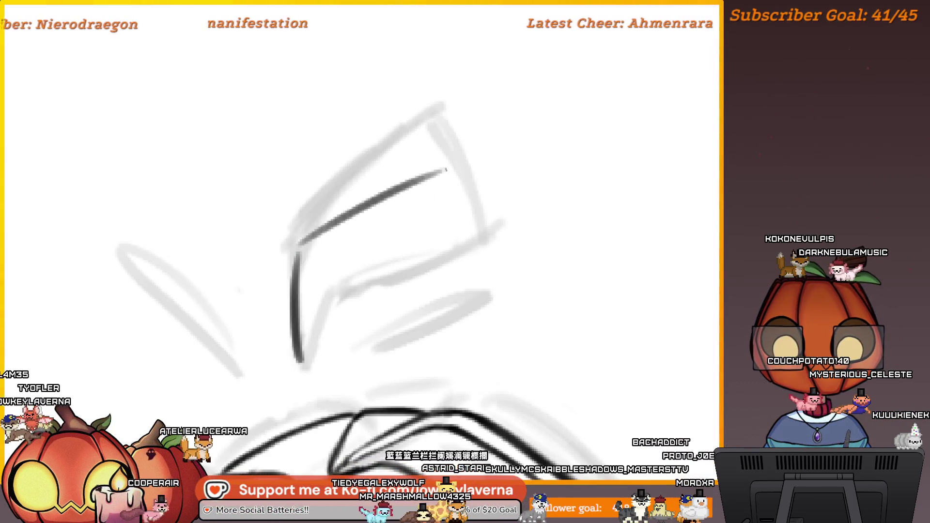
{"action": "key", "text": "ctrl+z"}
{"action": "mouse_move", "coordinate": [298, 247]}
{"action": "left_mouse_down"}
{"action": "mouse_move", "coordinate": [424, 151]}
{"action": "mouse_move", "coordinate": [473, 128]}
{"action": "mouse_move", "coordinate": [465, 265]}
{"action": "mouse_move", "coordinate": [512, 251]}
{"action": "left_mouse_up"}
{"action": "mouse_move", "coordinate": [461, 270]}
{"action": "left_mouse_down"}
{"action": "mouse_move", "coordinate": [426, 268]}
{"action": "mouse_move", "coordinate": [383, 324]}
{"action": "left_mouse_up"}
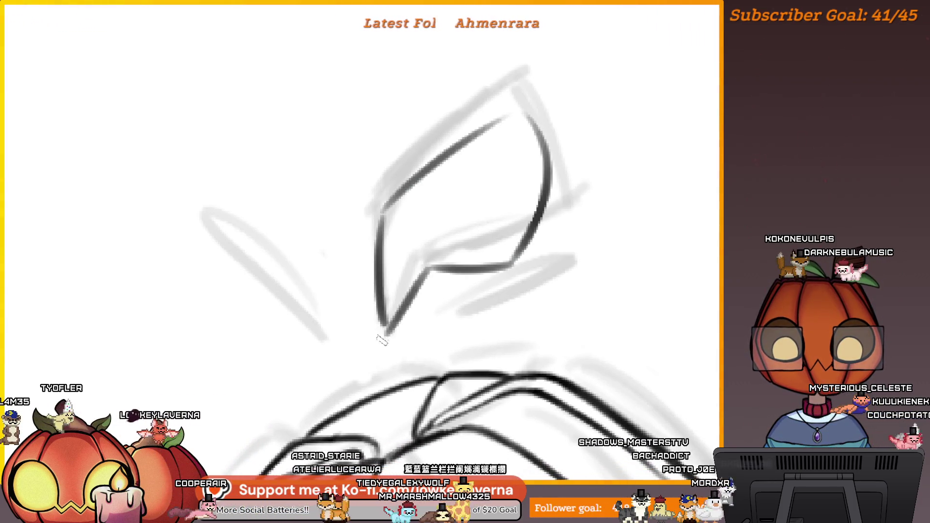
{"action": "key", "text": "ctrl+z"}
{"action": "left_click_drag", "start_coordinate": [427, 267], "coordinate": [390, 308]}
{"action": "key", "text": "ctrl+z"}
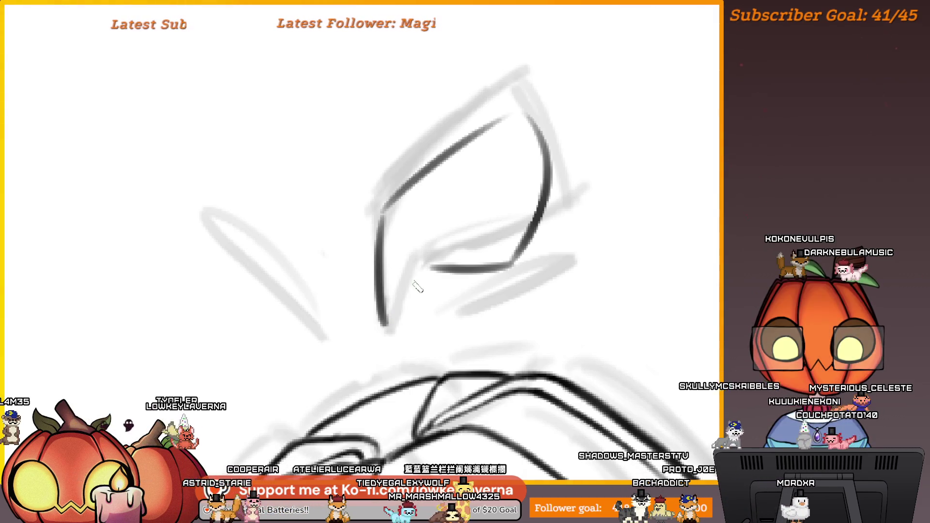
{"action": "scroll", "coordinate": [489, 279], "scroll_direction": "down", "scroll_amount": 3}
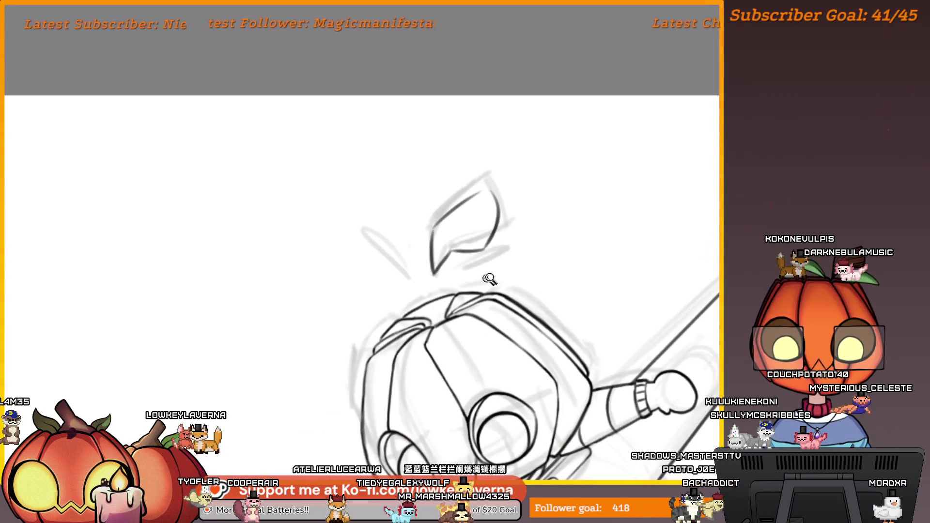
{"action": "key", "text": "m"}
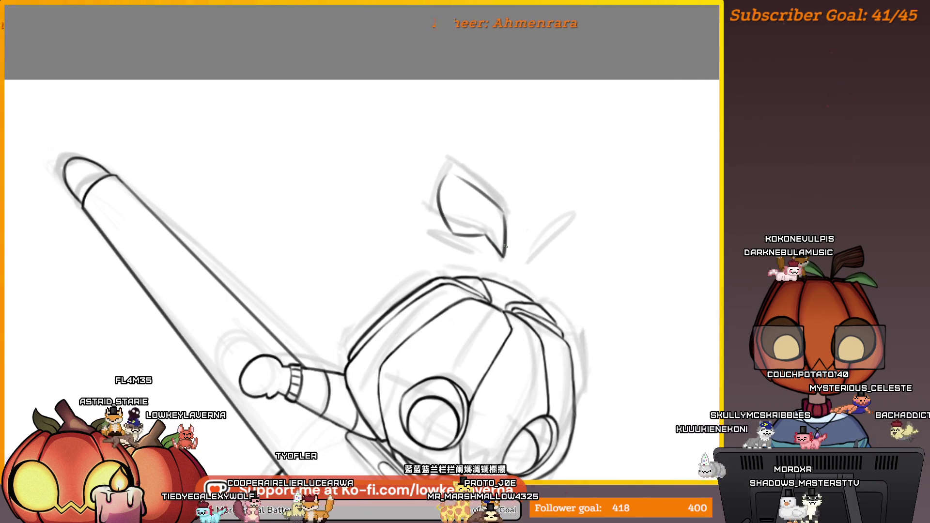
{"action": "left_click_drag", "start_coordinate": [513, 164], "coordinate": [520, 188]}
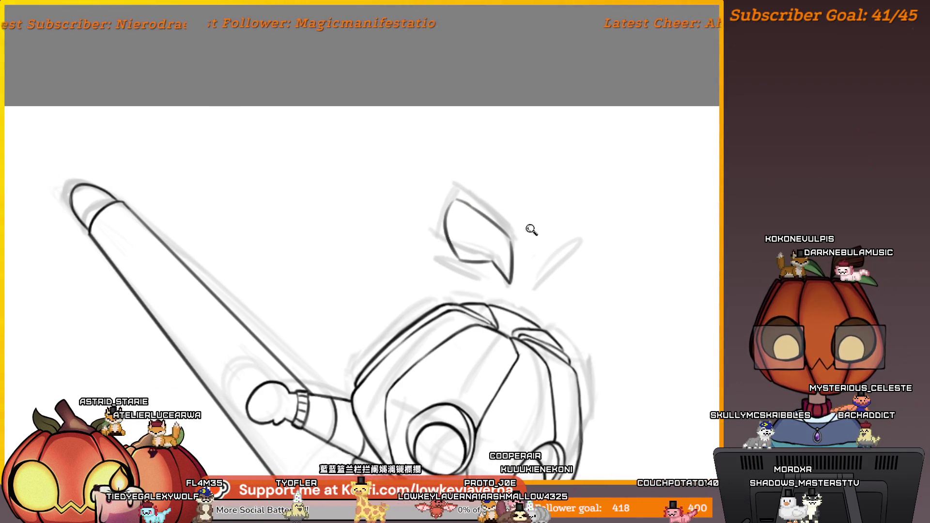
{"action": "scroll", "coordinate": [528, 223], "scroll_direction": "down", "scroll_amount": 3}
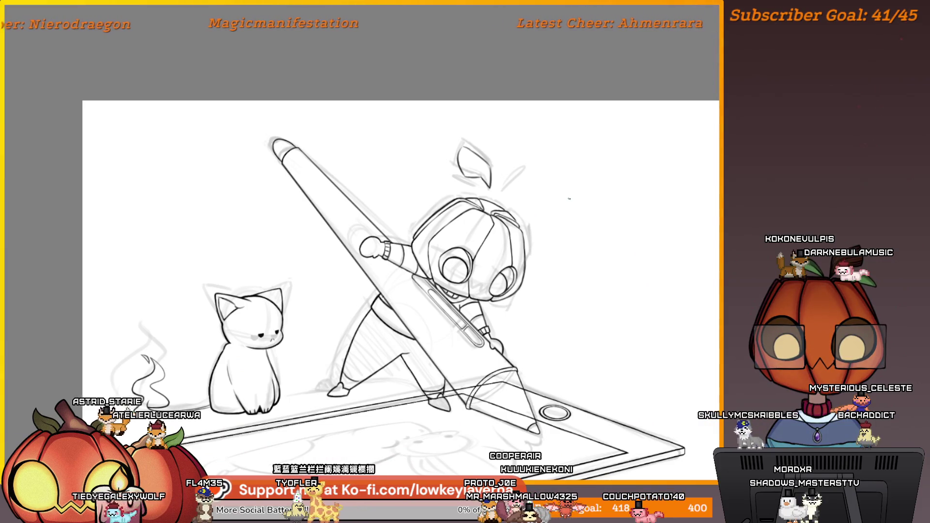
- Toggle undo and redo repeatedly to compare the clean line art with the rough sketch
{"action": "key", "text": "ctrl+z"}
{"action": "key", "text": "ctrl+y"}
{"action": "key", "text": "ctrl+z"}
{"action": "key", "text": "ctrl+y"}
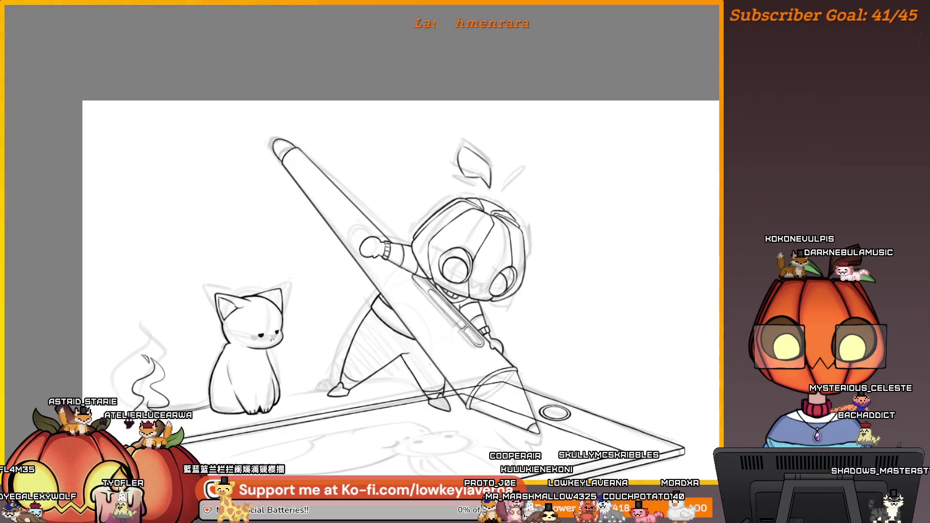
{"action": "key", "text": "ctrl+z"}
{"action": "key", "text": "ctrl+y"}
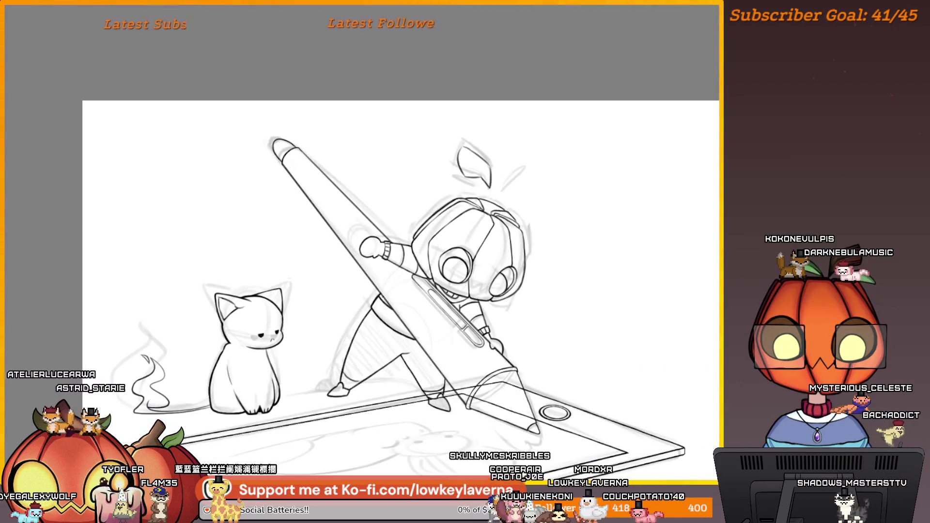
{"action": "scroll", "coordinate": [483, 85], "scroll_direction": "up", "scroll_amount": 6}
- Redraw the leaf's left curve in bold black
{"action": "left_click_drag", "start_coordinate": [571, 284], "coordinate": [405, 165]}
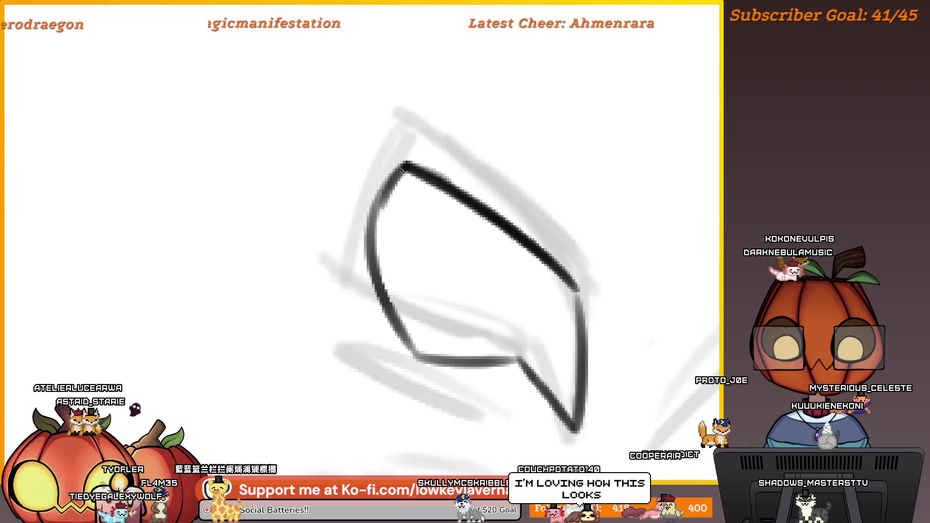
{"action": "key", "text": "ctrl+z"}
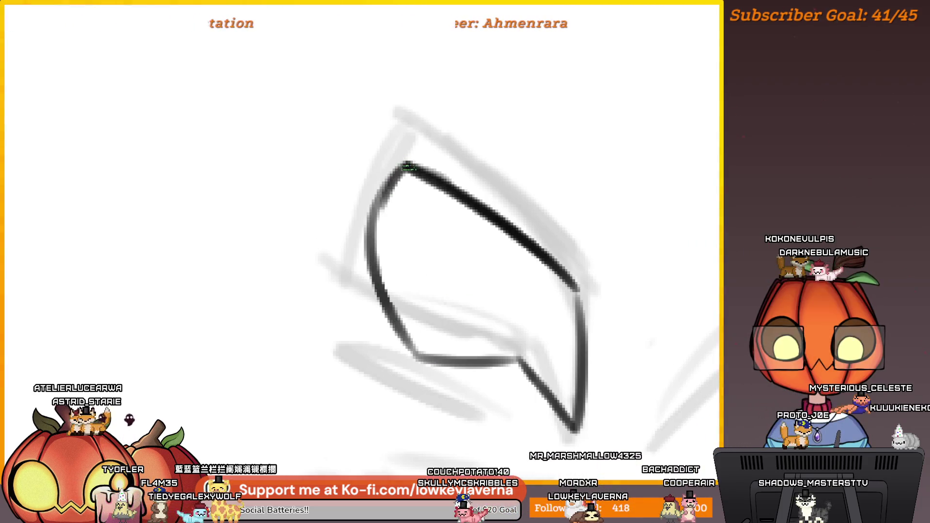
{"action": "mouse_move", "coordinate": [382, 199]}
{"action": "left_mouse_down"}
{"action": "mouse_move", "coordinate": [369, 258]}
{"action": "mouse_move", "coordinate": [417, 357]}
{"action": "left_mouse_up"}
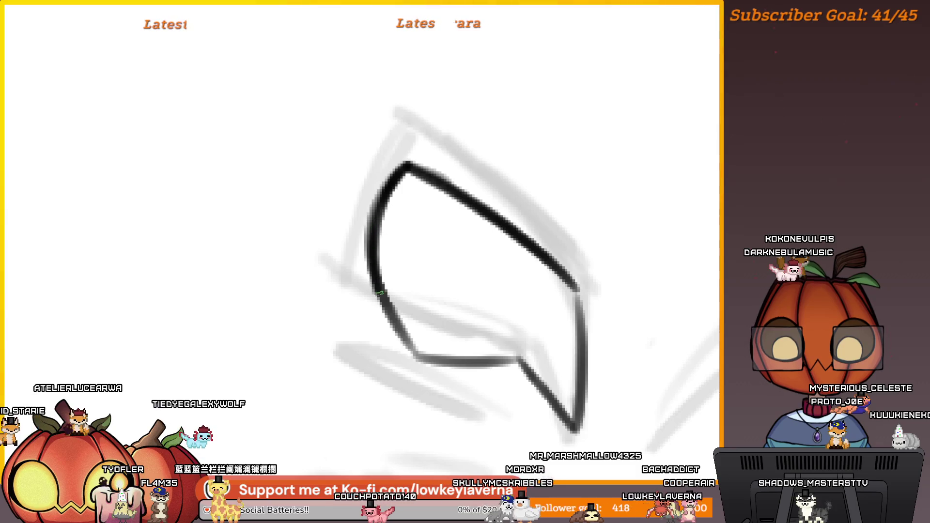
{"action": "key", "text": "ctrl+z"}
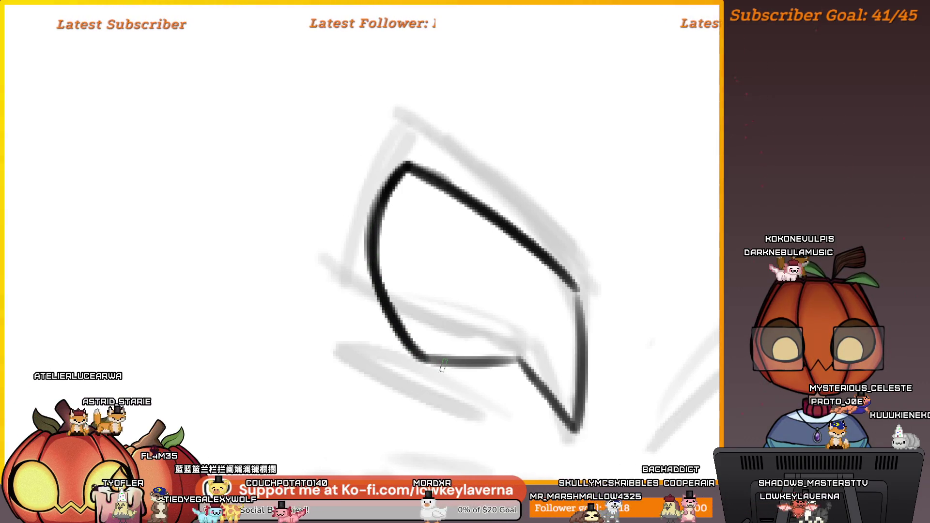
- In the mirrored view, redraw the leaf's lower-left diagonal edge and check it in context
{"action": "key", "text": "m"}
{"action": "mouse_move", "coordinate": [77, 366]}
{"action": "left_mouse_down"}
{"action": "mouse_move", "coordinate": [135, 266]}
{"action": "mouse_move", "coordinate": [353, 219]}
{"action": "mouse_move", "coordinate": [322, 213]}
{"action": "mouse_move", "coordinate": [289, 310]}
{"action": "left_mouse_up"}
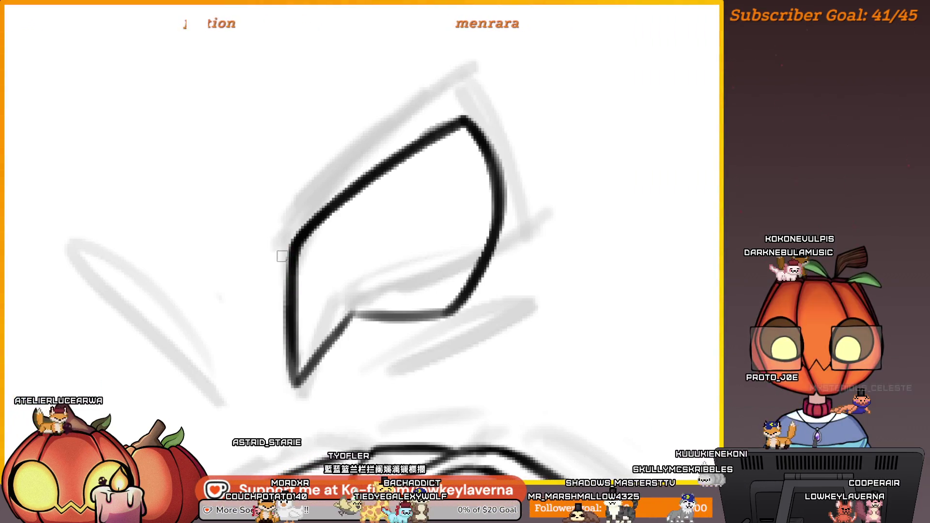
{"action": "left_click_drag", "start_coordinate": [365, 301], "coordinate": [399, 365]}
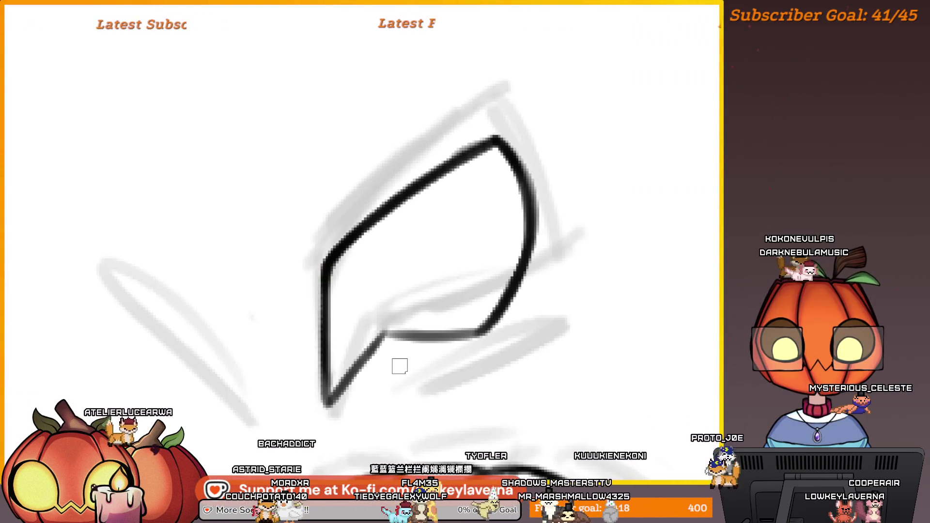
{"action": "left_click_drag", "start_coordinate": [327, 402], "coordinate": [408, 324]}
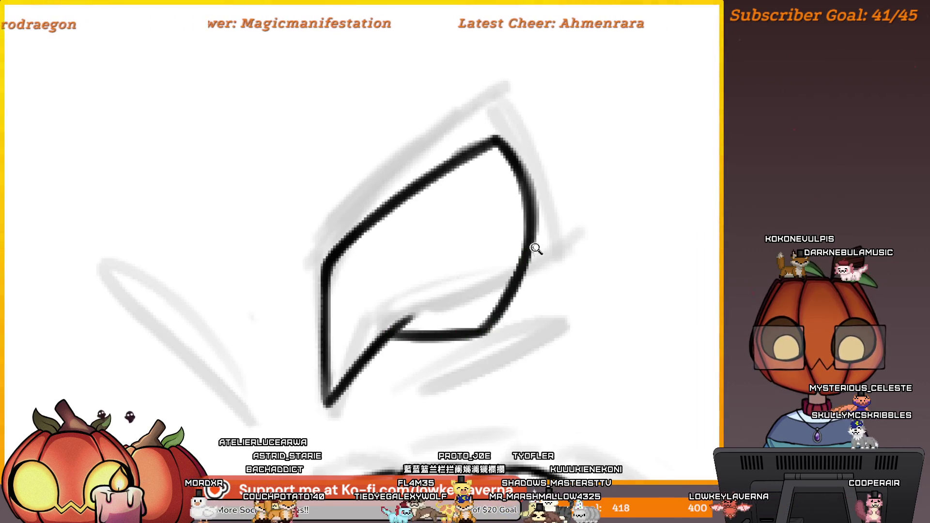
{"action": "scroll", "coordinate": [536, 249], "scroll_direction": "down", "scroll_amount": 5}
{"action": "left_click_drag", "start_coordinate": [556, 264], "coordinate": [526, 171]}
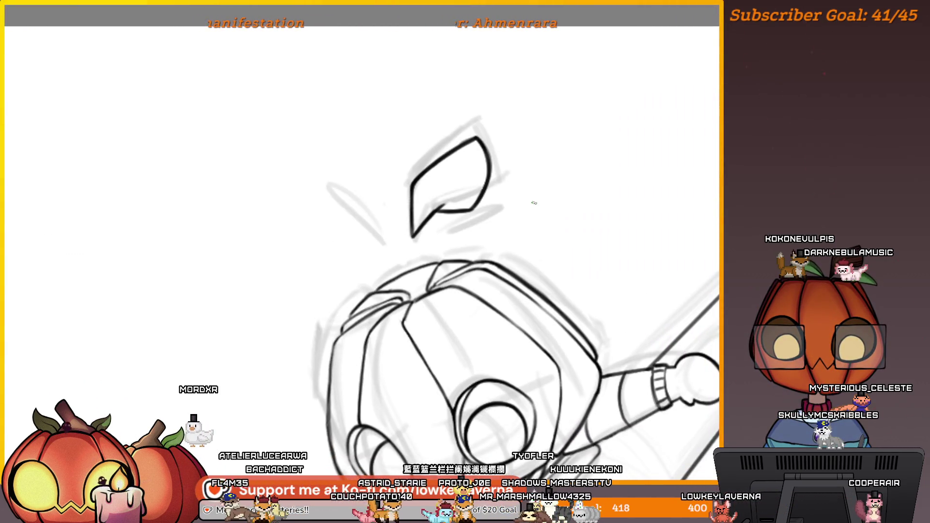
{"action": "key", "text": "Tab"}
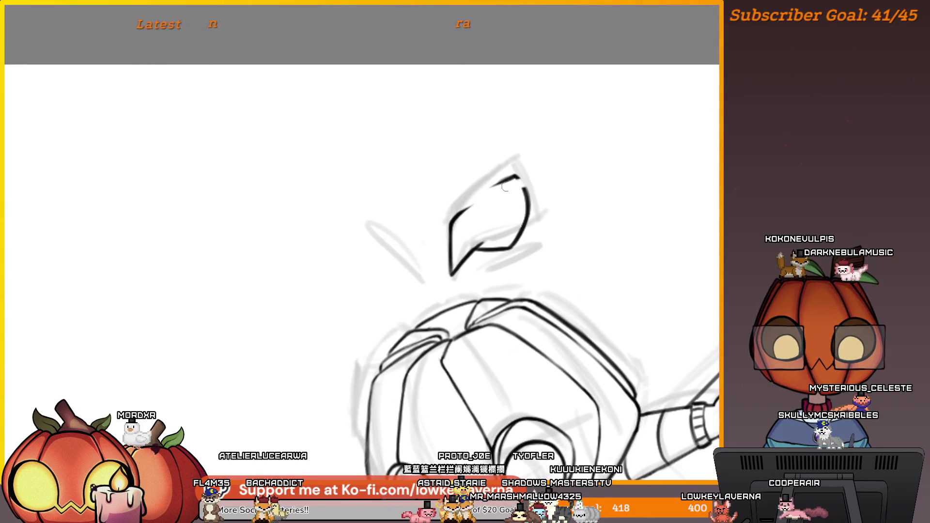
- Erase the stray stroke at the leaf's upper-left corner, leaving a clean joined corner
{"action": "scroll", "coordinate": [553, 163], "scroll_direction": "up", "scroll_amount": 4}
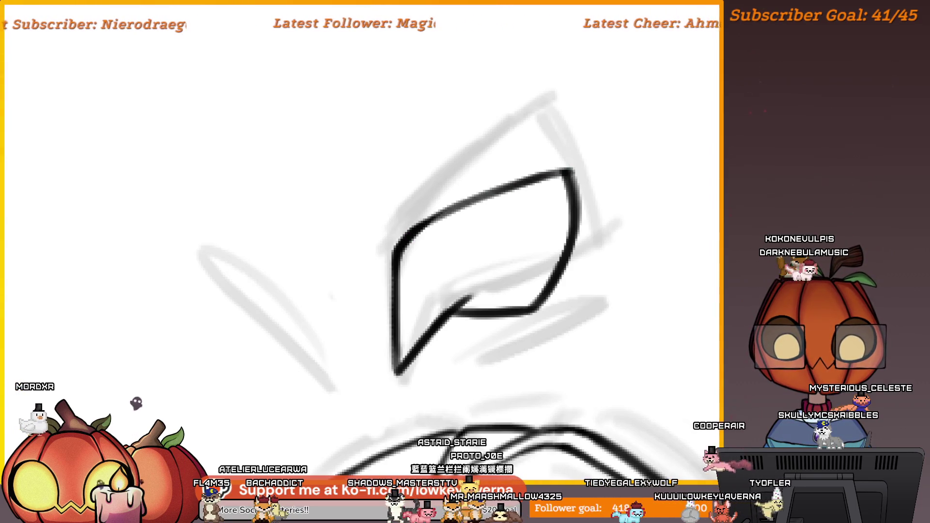
{"action": "scroll", "coordinate": [494, 220], "scroll_direction": "down", "scroll_amount": 5}
{"action": "left_click_drag", "start_coordinate": [594, 225], "coordinate": [537, 218]}
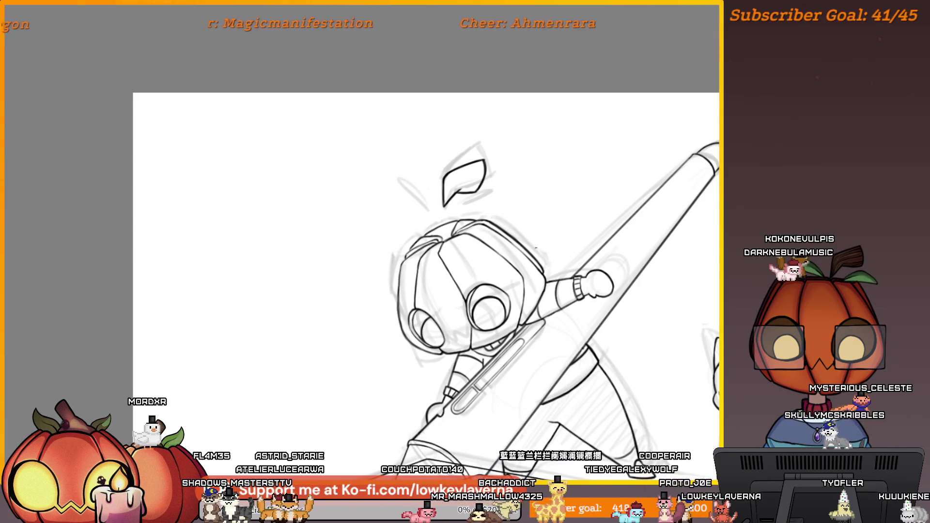
{"action": "scroll", "coordinate": [535, 248], "scroll_direction": "up", "scroll_amount": 5}
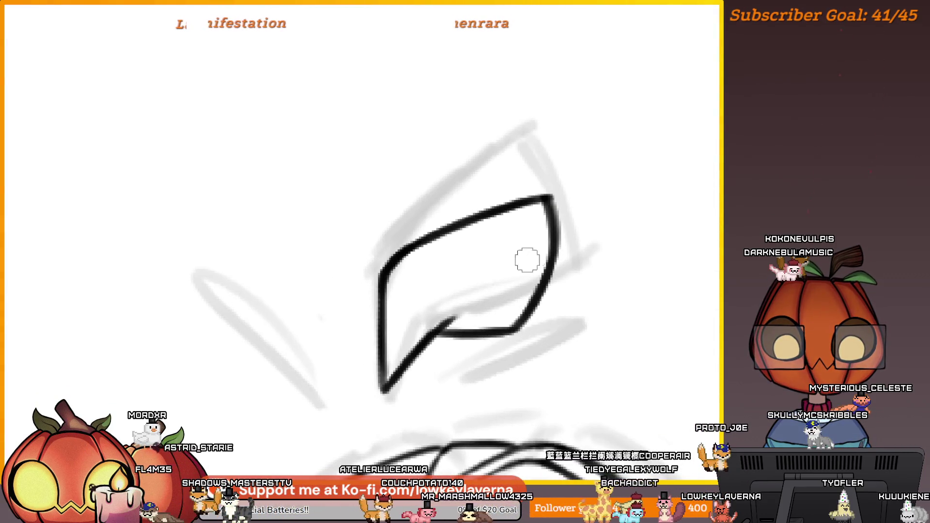
{"action": "left_click_drag", "start_coordinate": [409, 253], "coordinate": [394, 338]}
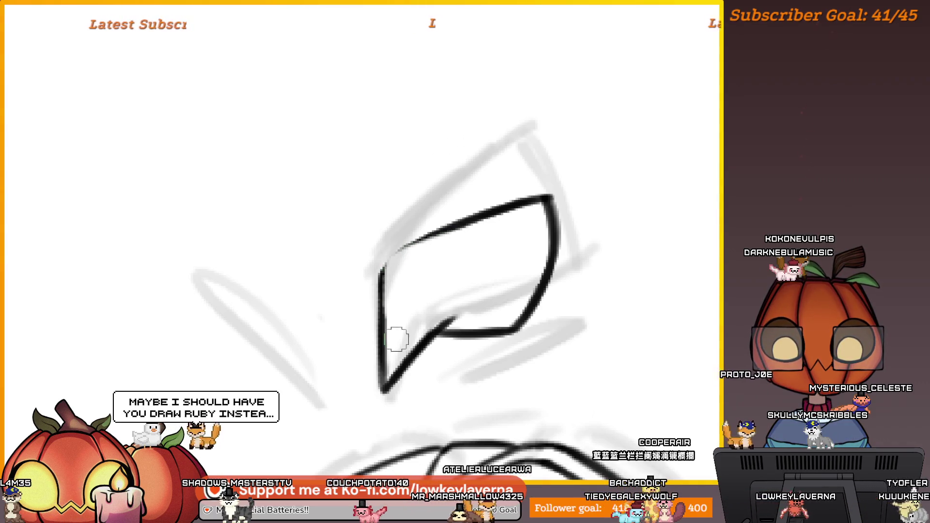
{"action": "scroll", "coordinate": [488, 257], "scroll_direction": "up", "scroll_amount": 2}
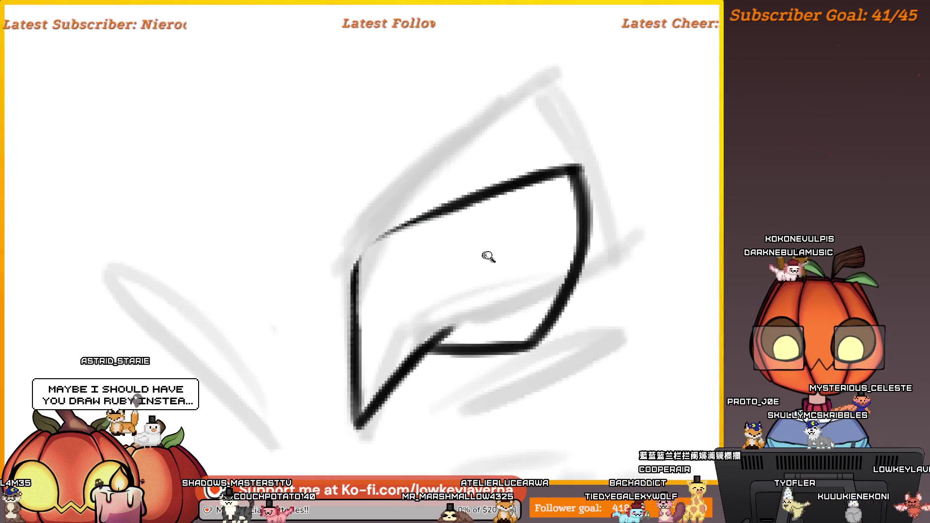
{"action": "left_click_drag", "start_coordinate": [487, 268], "coordinate": [512, 291]}
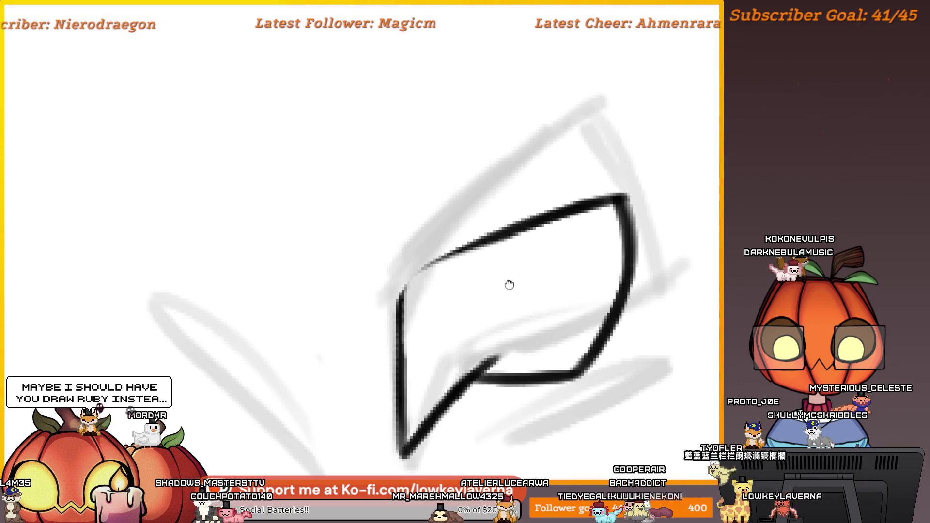
{"action": "mouse_move", "coordinate": [512, 240]}
{"action": "left_mouse_down"}
{"action": "mouse_move", "coordinate": [536, 231]}
{"action": "mouse_move", "coordinate": [434, 267]}
{"action": "mouse_move", "coordinate": [419, 285]}
{"action": "left_mouse_up"}
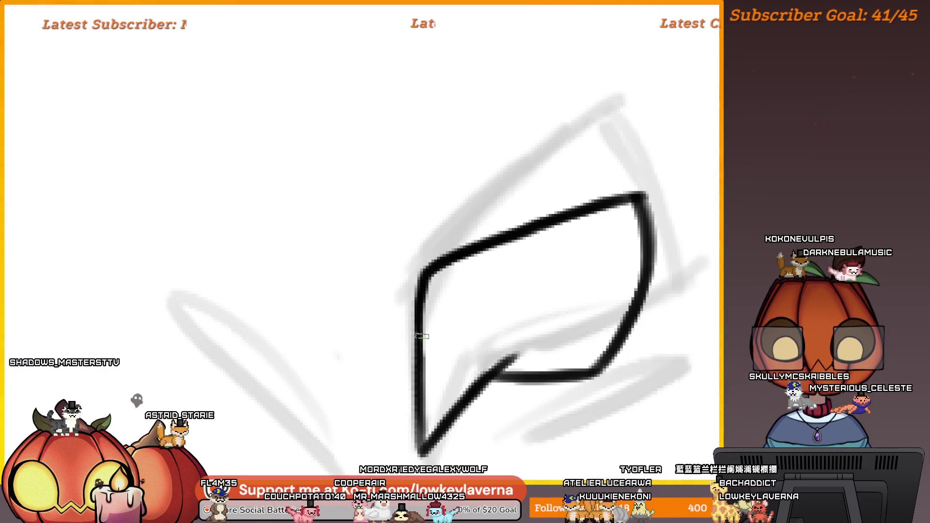
{"action": "scroll", "coordinate": [473, 249], "scroll_direction": "down", "scroll_amount": 5}
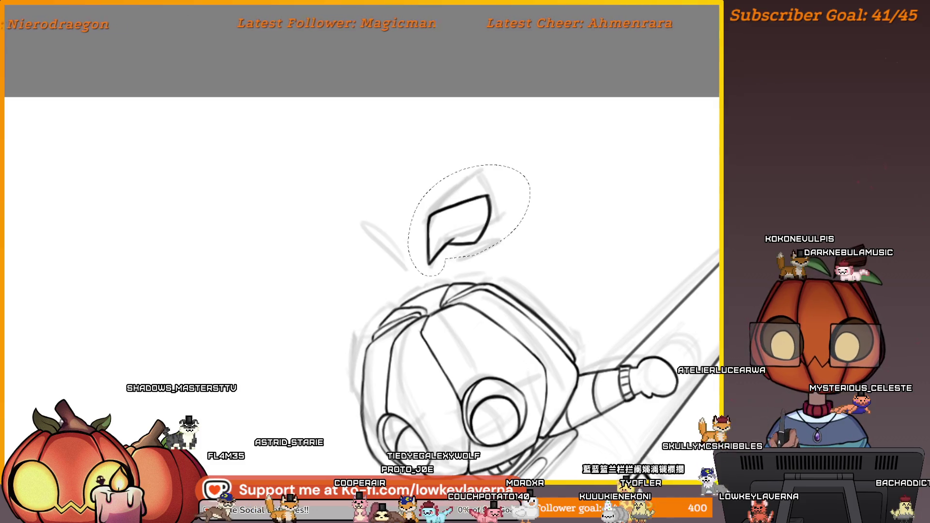
- Transform the selected leaf sprout a little down and to the right, and apply it
{"action": "key", "text": "ctrl+t"}
{"action": "left_click_drag", "start_coordinate": [492, 217], "coordinate": [502, 232]}
{"action": "key", "text": "Return"}
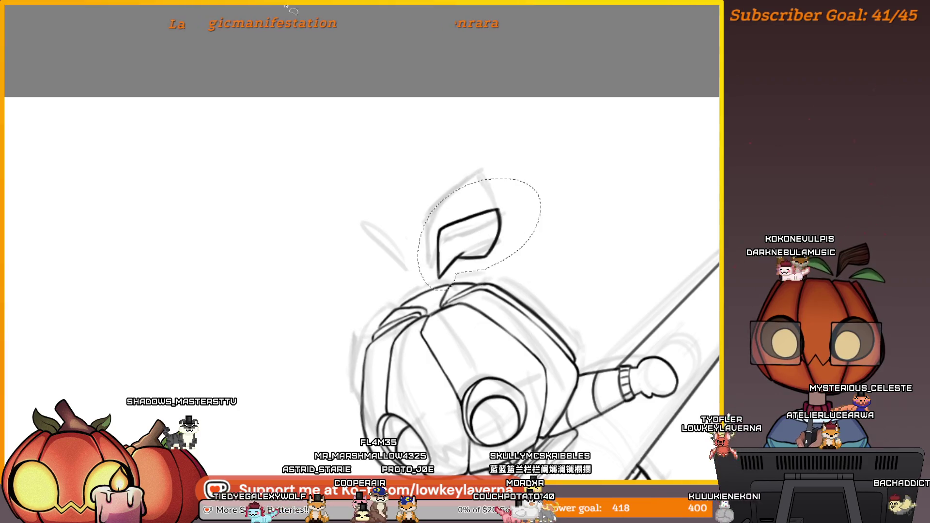
{"action": "scroll", "coordinate": [435, 236], "scroll_direction": "up", "scroll_amount": 5}
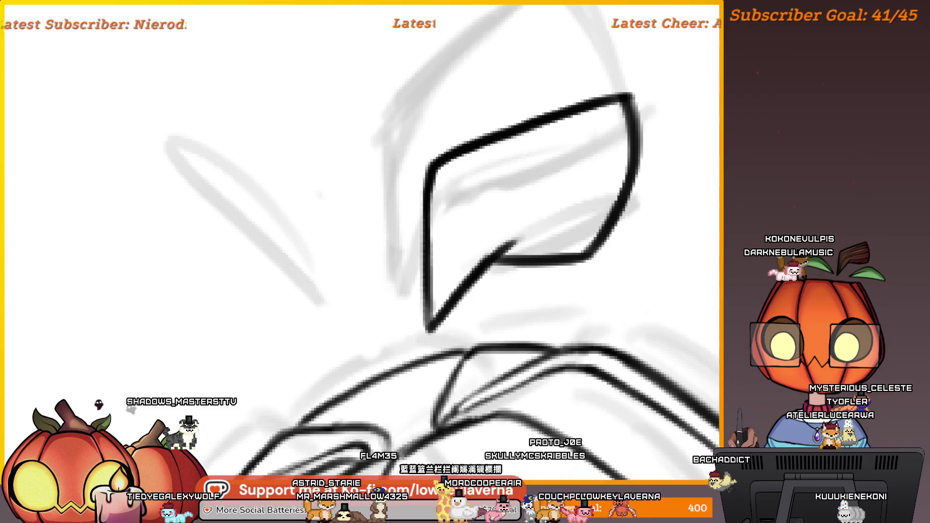
{"action": "left_click_drag", "start_coordinate": [444, 185], "coordinate": [444, 200]}
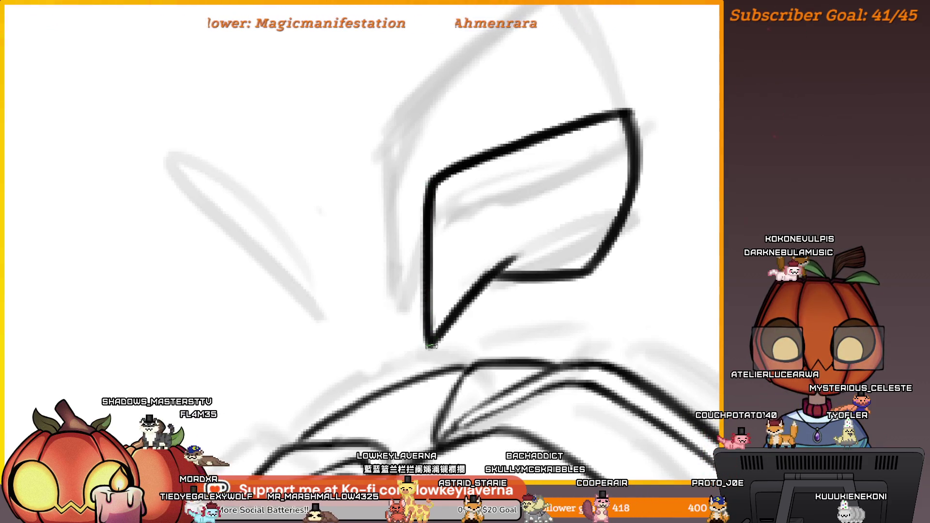
{"action": "scroll", "coordinate": [499, 238], "scroll_direction": "down", "scroll_amount": 4}
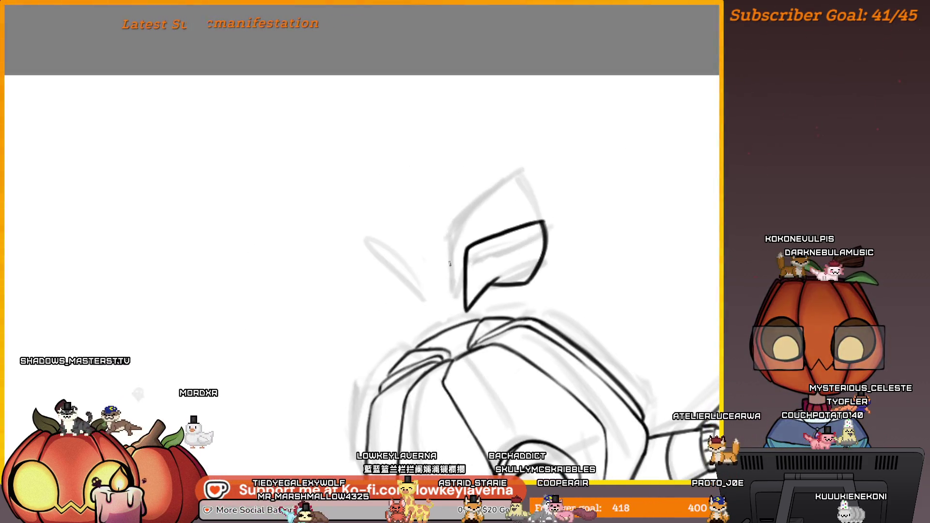